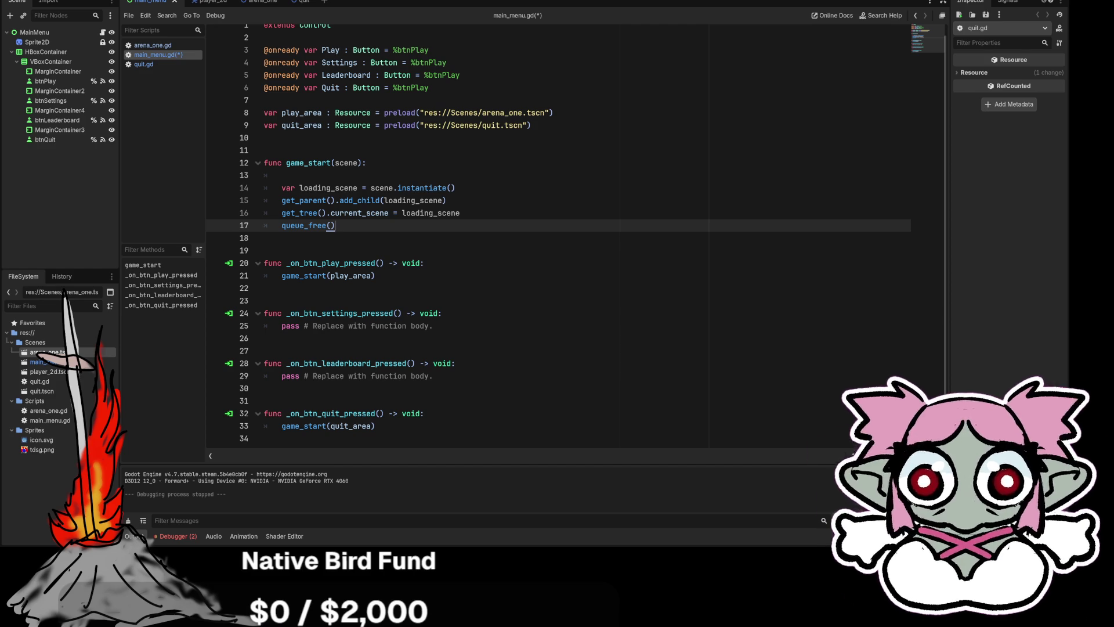
# Step: Save main_menu.gd, then open the quit scene's quit.gd and select 'pass' on line 12
pyautogui.rightClick(167, 54)
pyautogui.click(186, 60)
pyautogui.click(299, 2)
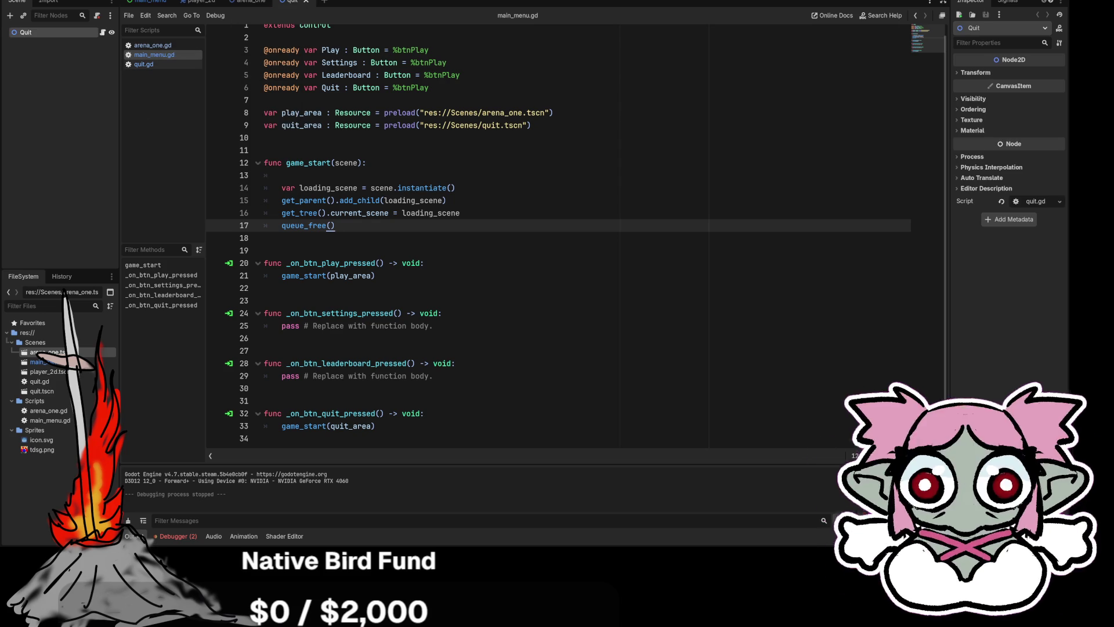
pyautogui.click(143, 64)
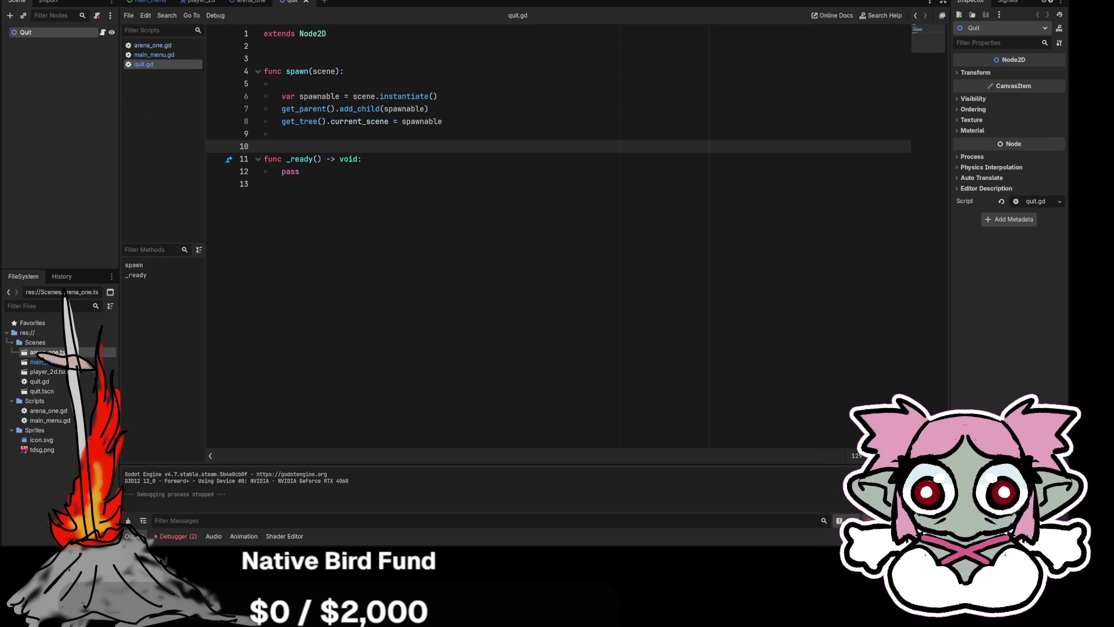
pyautogui.moveTo(299, 171); pyautogui.dragTo(281, 171)
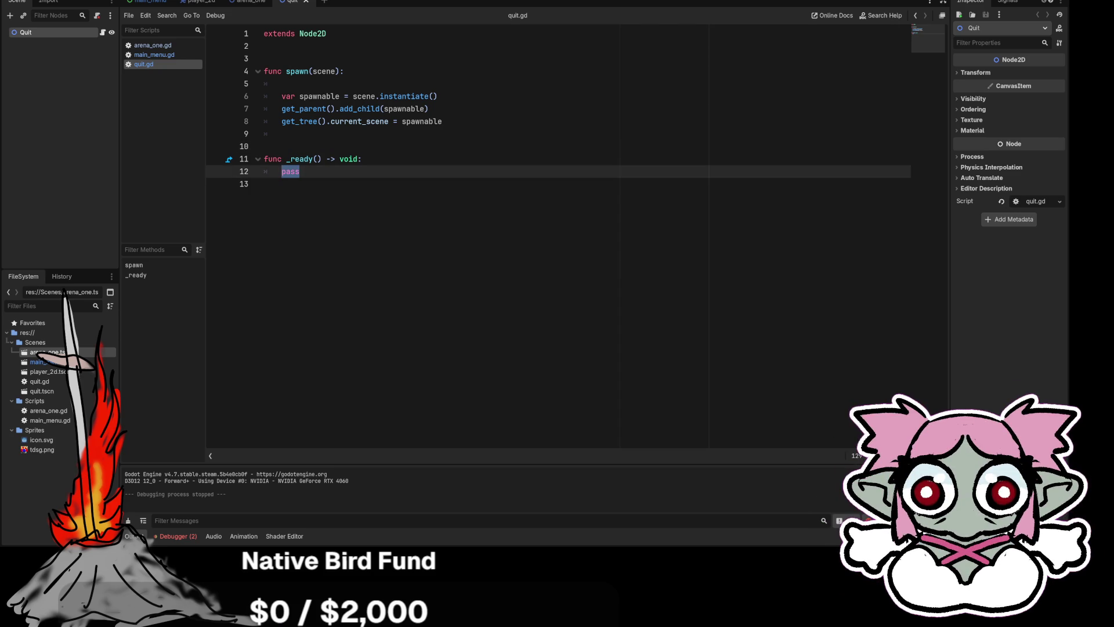
# Step: Clear line 12 of _ready, removing the false-start spawn call and the pass placeholder
pyautogui.write('spawm')
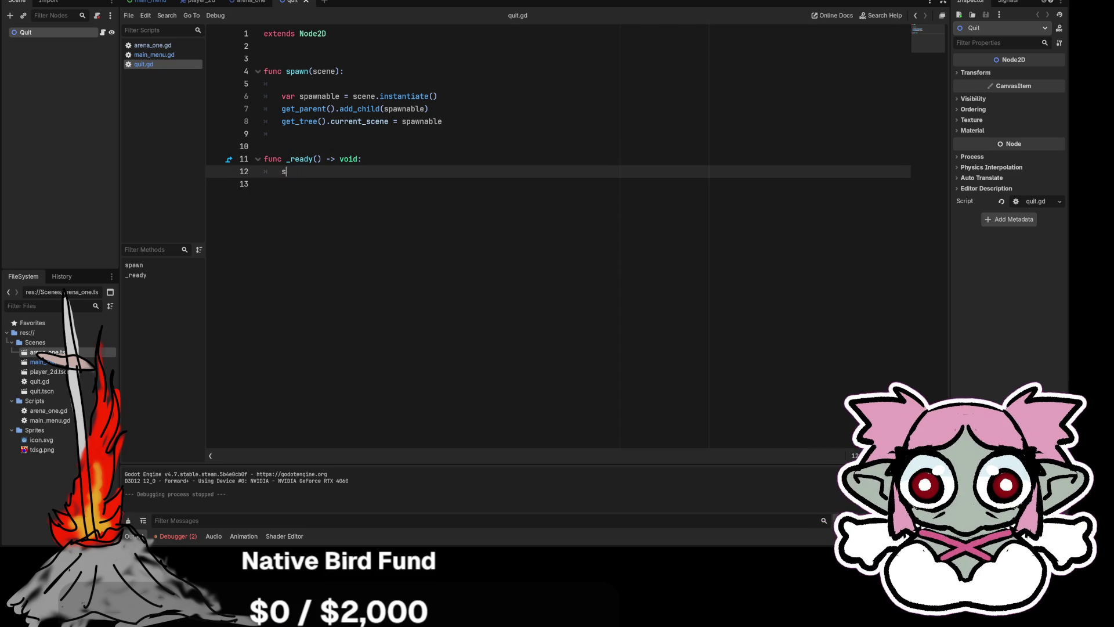
pyautogui.press('BackSpace')
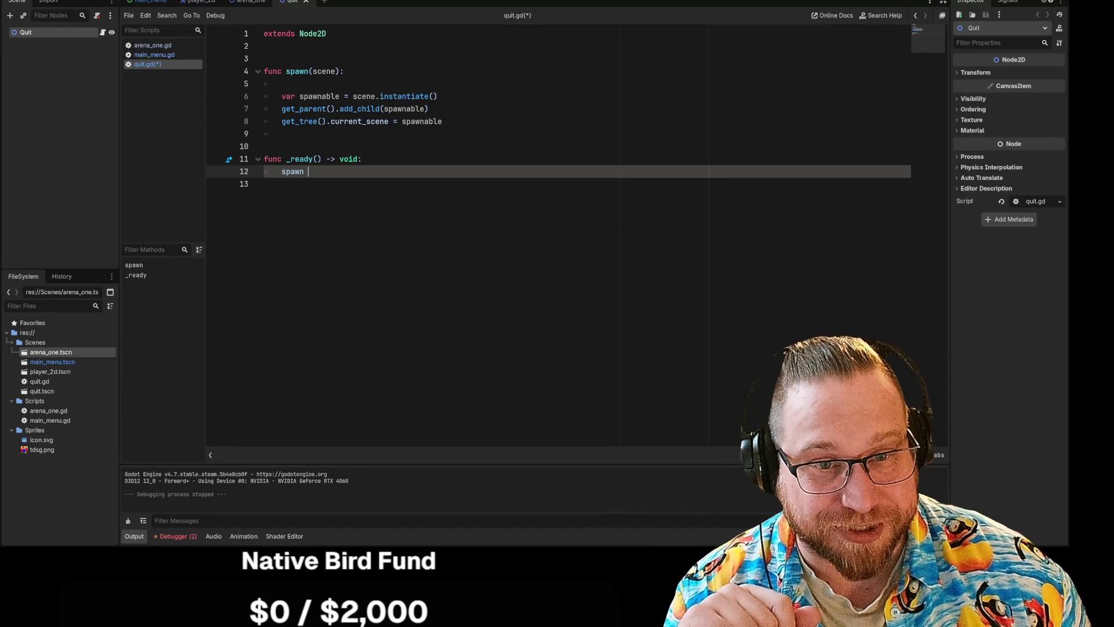
pyautogui.write('(')
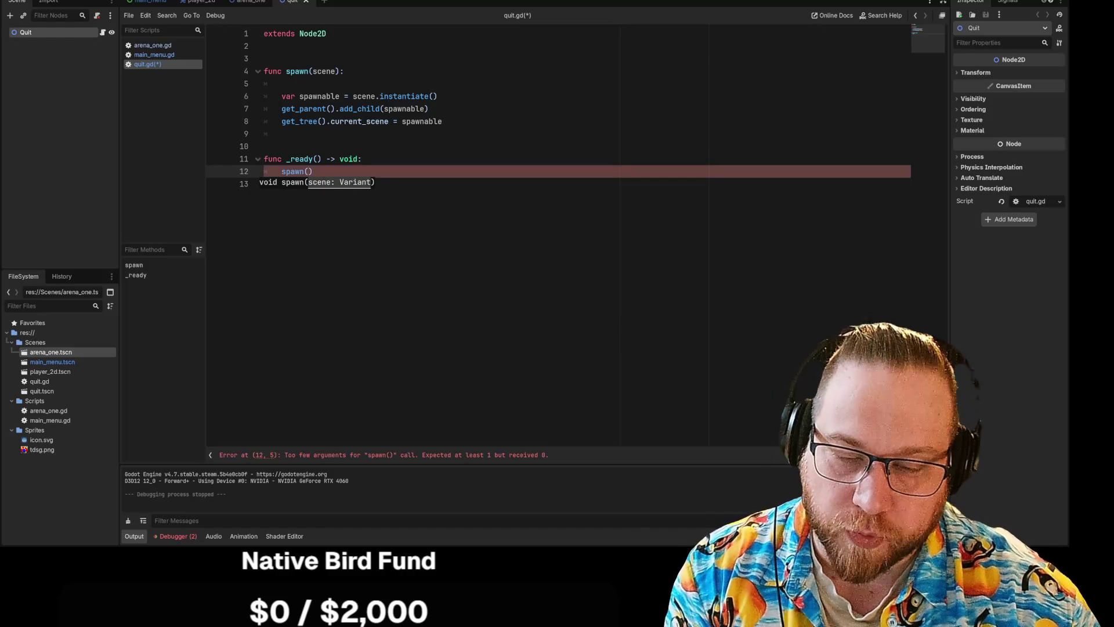
pyautogui.press('BackSpace')
pyautogui.press('BackSpace')
pyautogui.press('BackSpace')
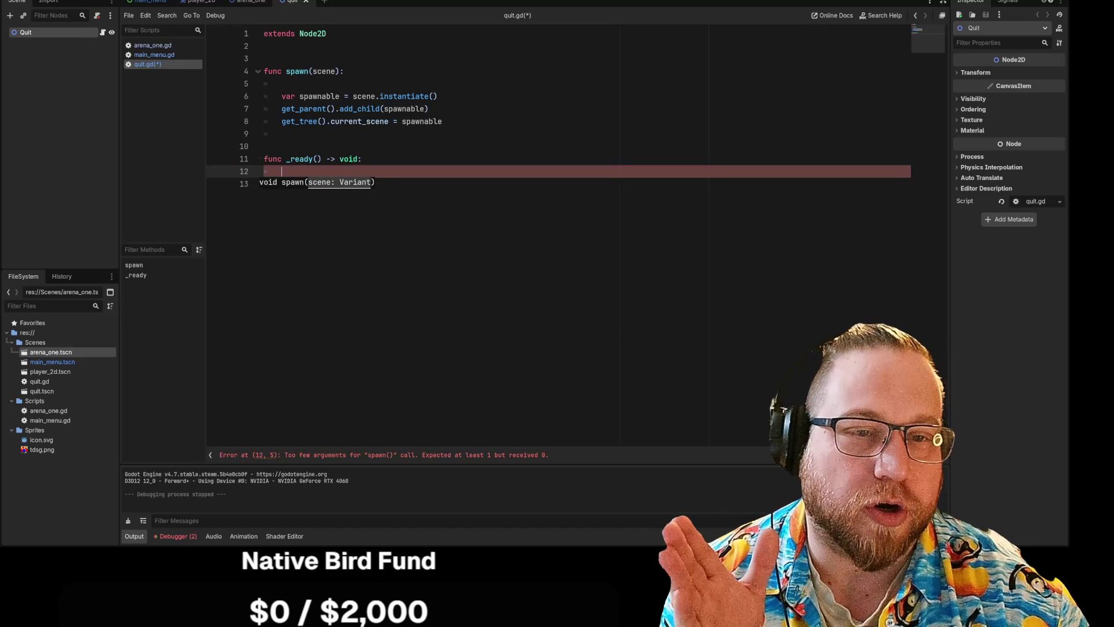
pyautogui.write('pass')
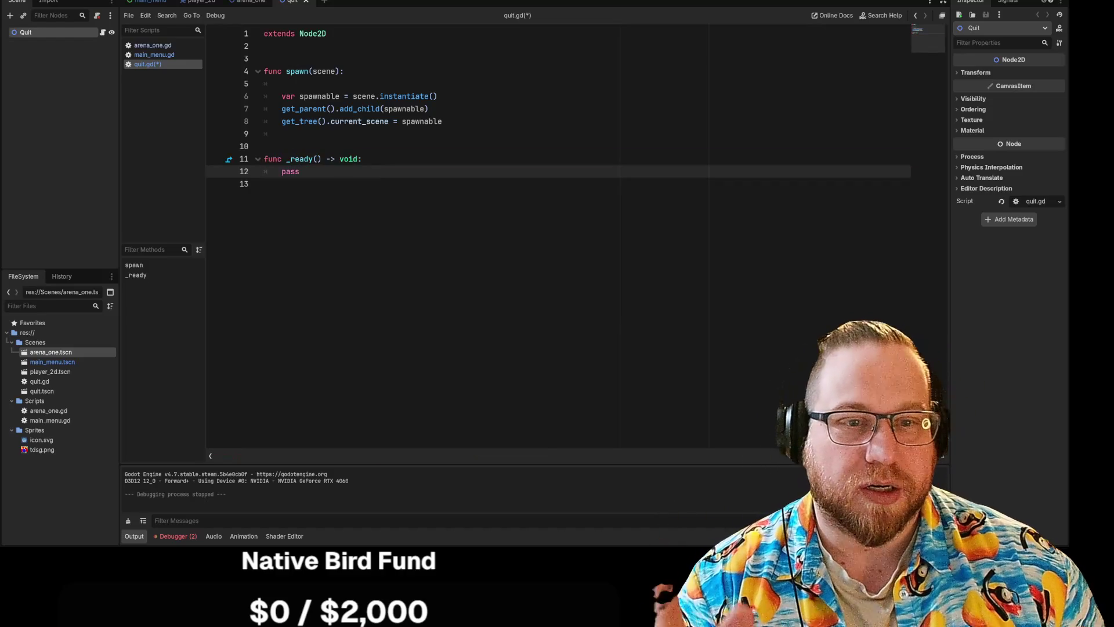
pyautogui.press('BackSpace')
pyautogui.press('BackSpace')
pyautogui.press('BackSpace')
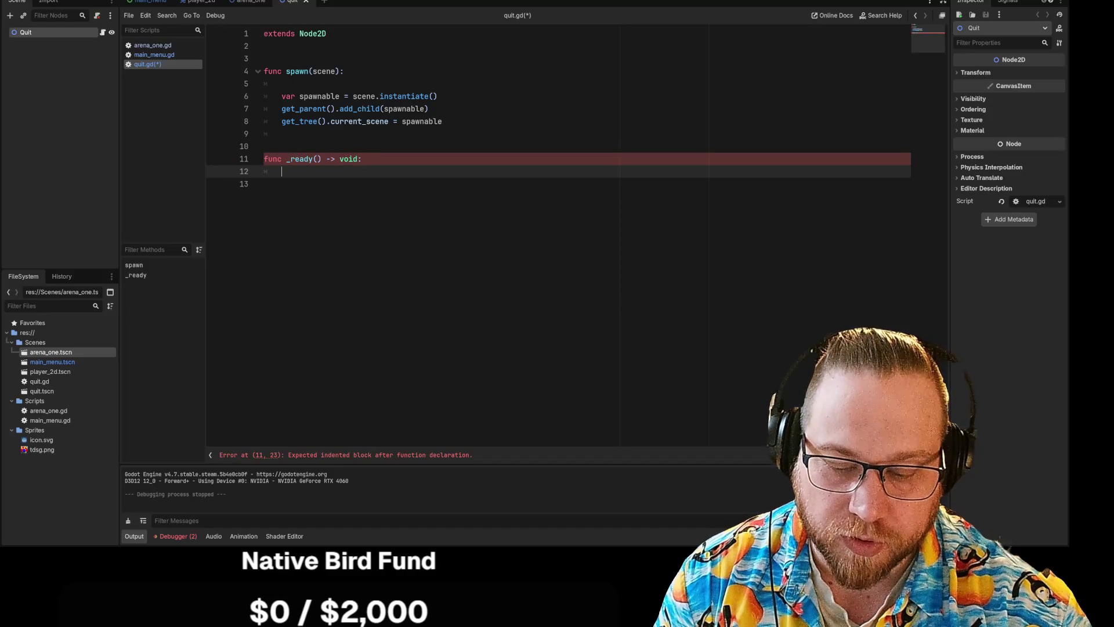
# Step: Write get_tree().quit() in _ready using autocomplete, with an empty line inserted above it
pyautogui.write('get_tree')
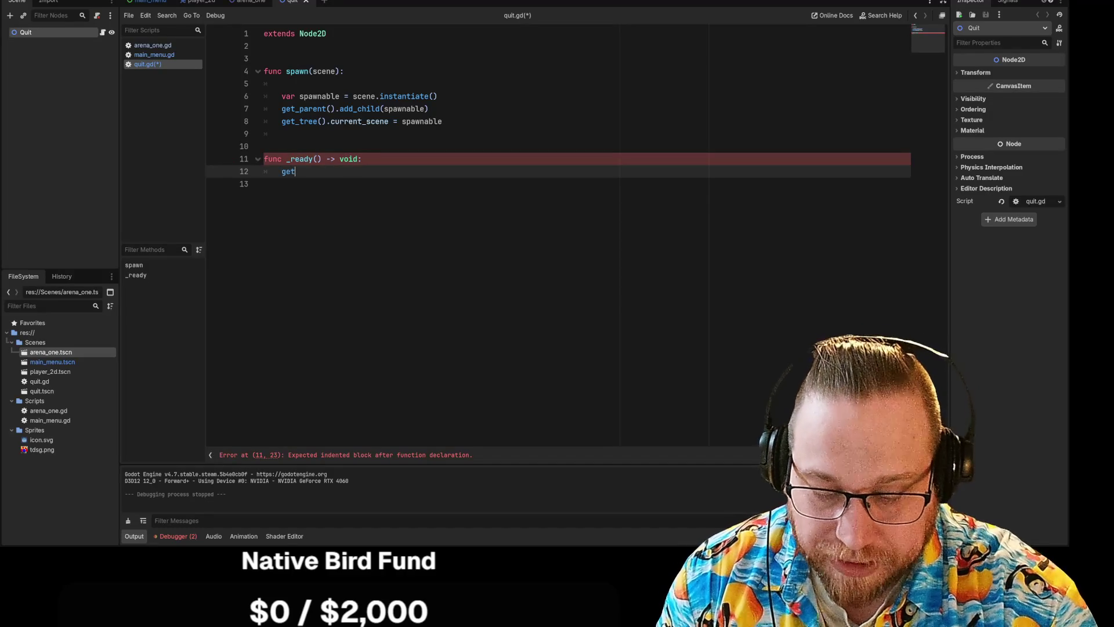
pyautogui.press('Return')
pyautogui.write('.quit')
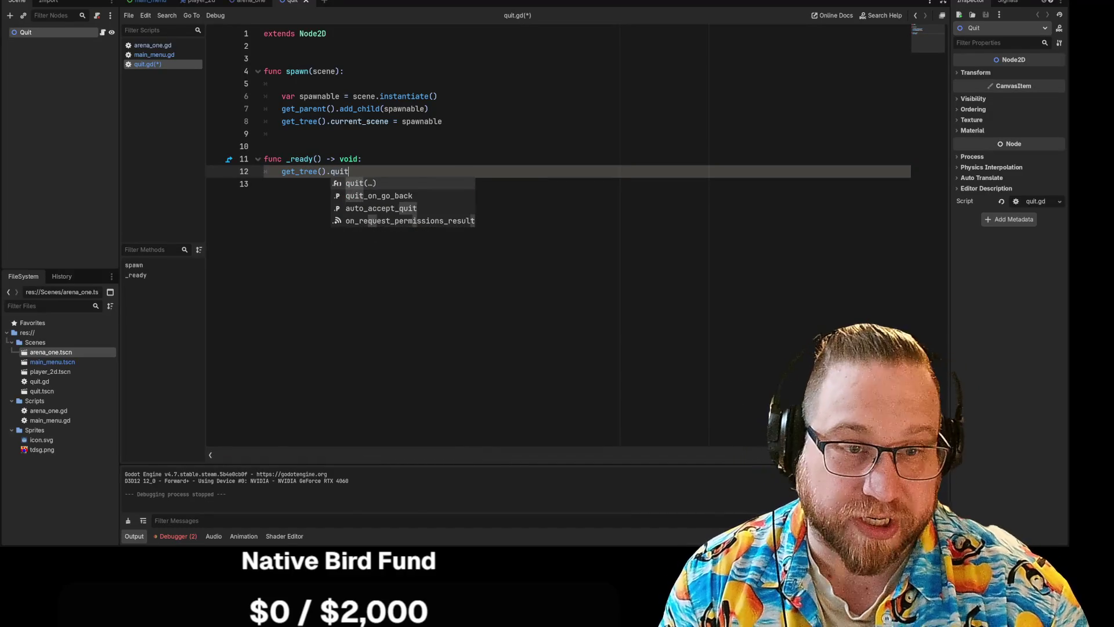
pyautogui.press('Return')
pyautogui.press('End')
pyautogui.press('Return')
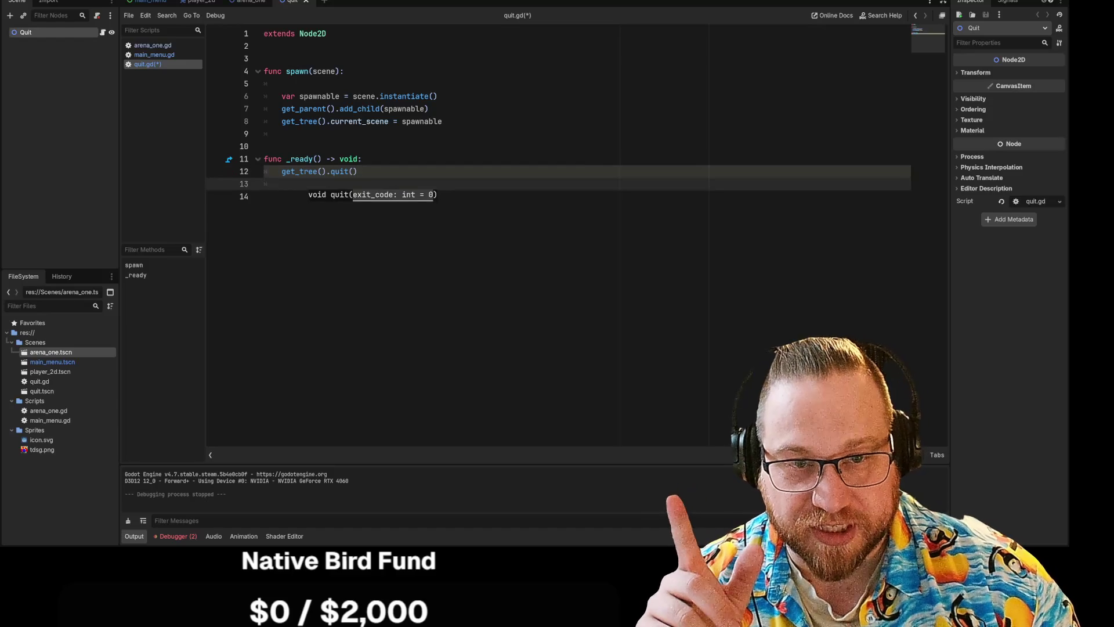
pyautogui.press('Up')
pyautogui.press('Return')
pyautogui.press('Up')
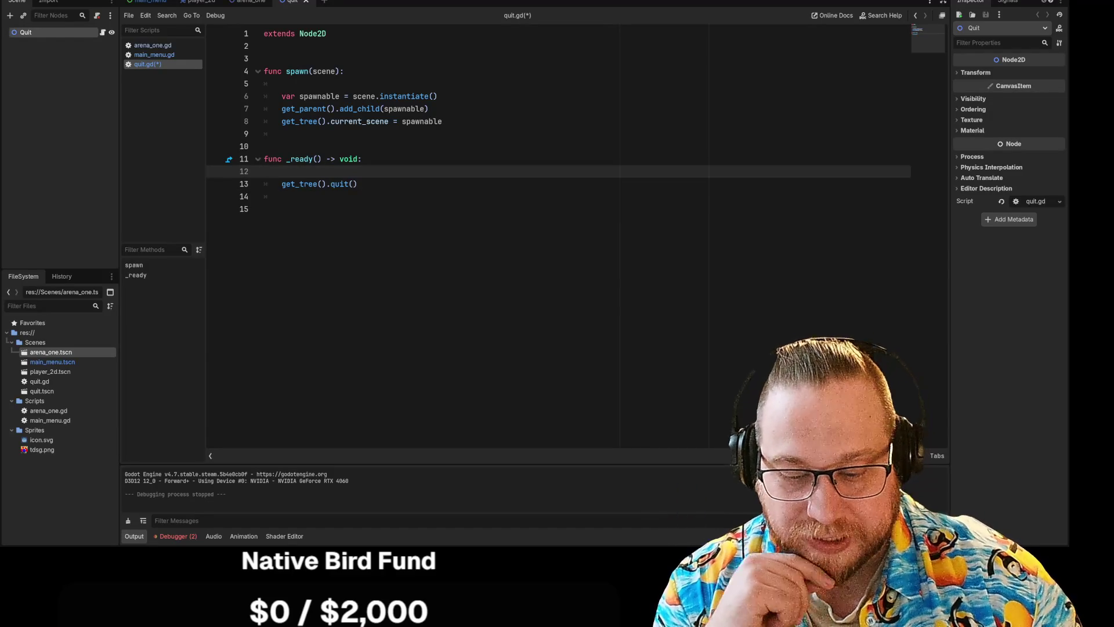
# Step: Add the comment '#TODO Spawn goober to walk down screen and then end the game once he hits the bottom' above quit()
pyautogui.write('#')
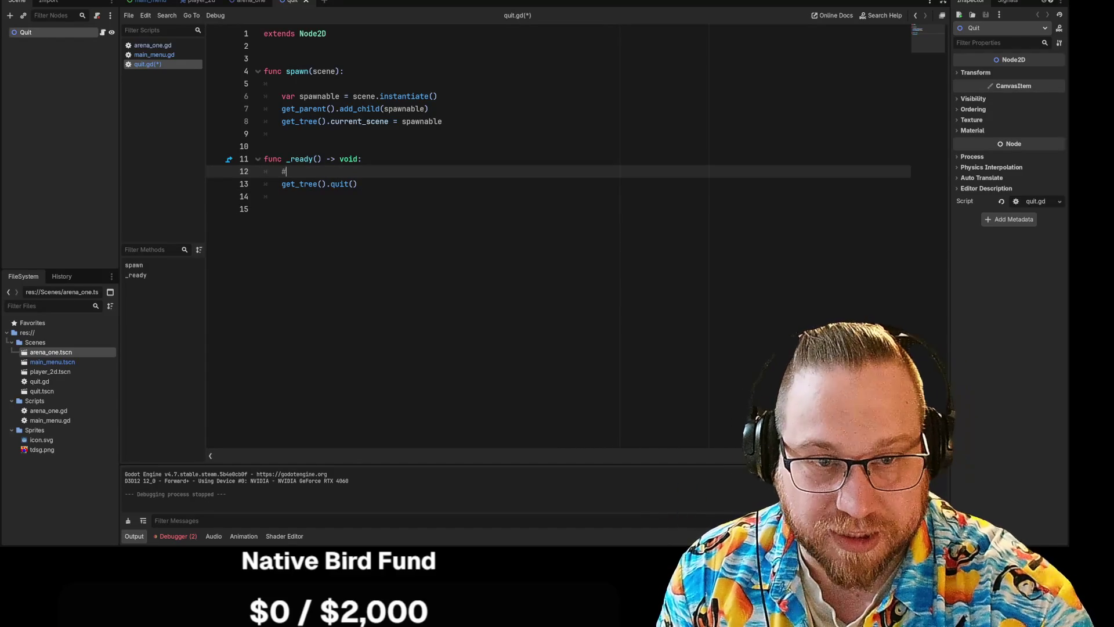
pyautogui.write('Spawn g')
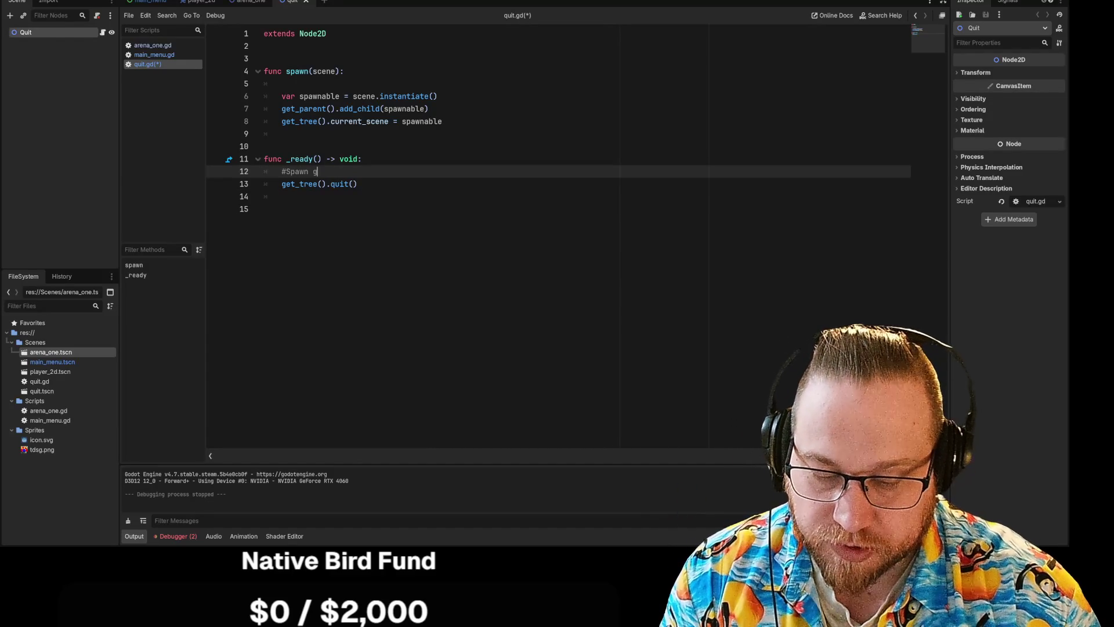
pyautogui.write('oober to walk down ')
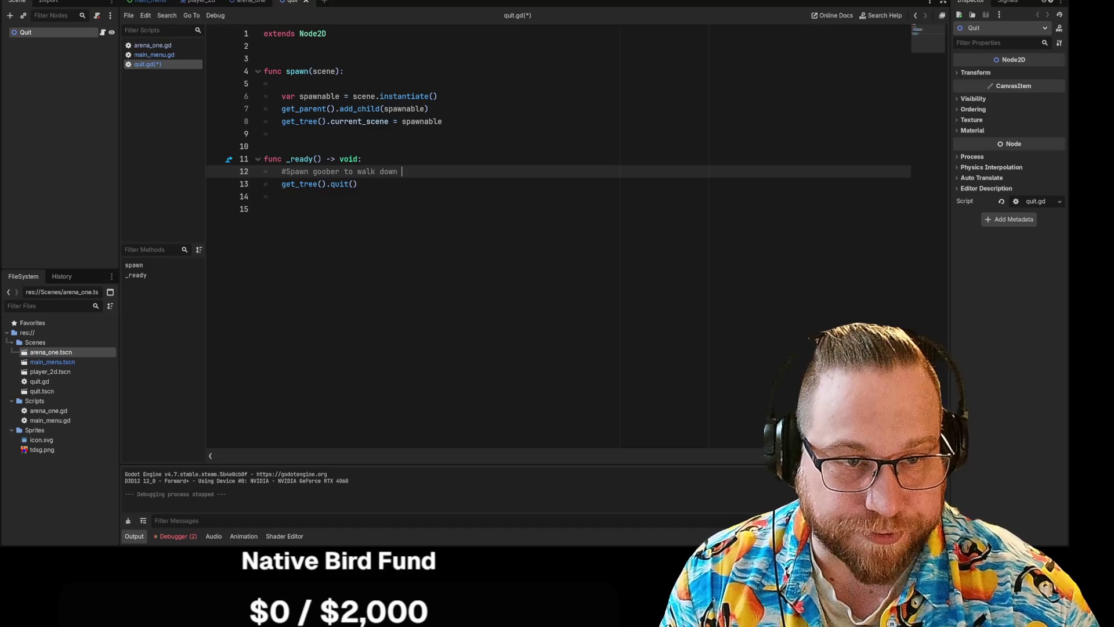
pyautogui.write('scen')
pyautogui.press('BackSpace')
pyautogui.write('reen and then edn the')
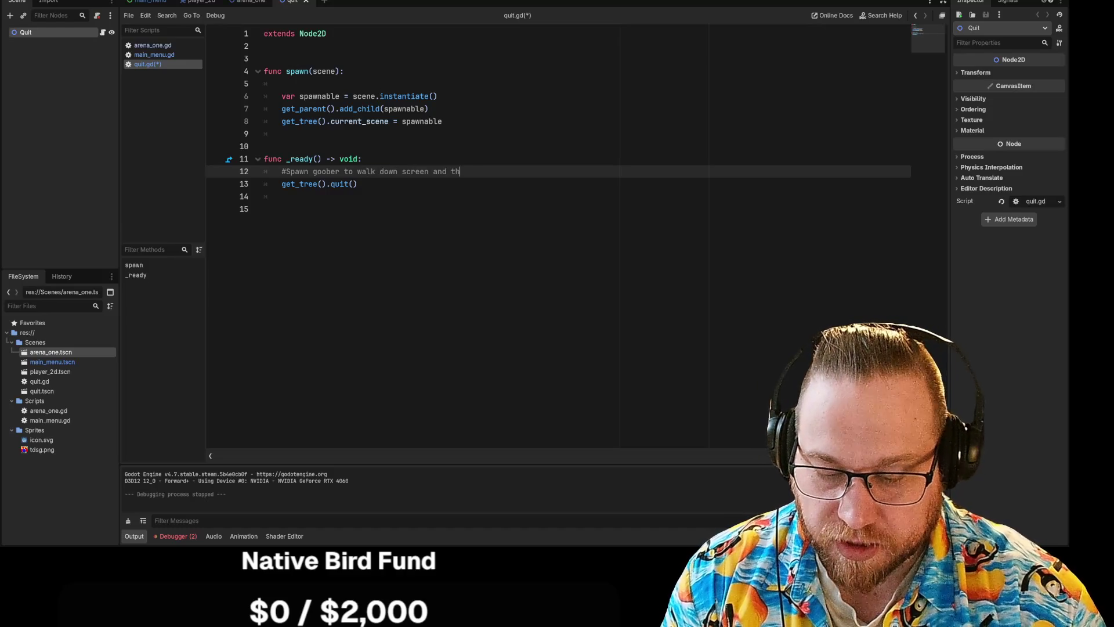
pyautogui.press('BackSpace')
pyautogui.press('BackSpace')
pyautogui.press('BackSpace')
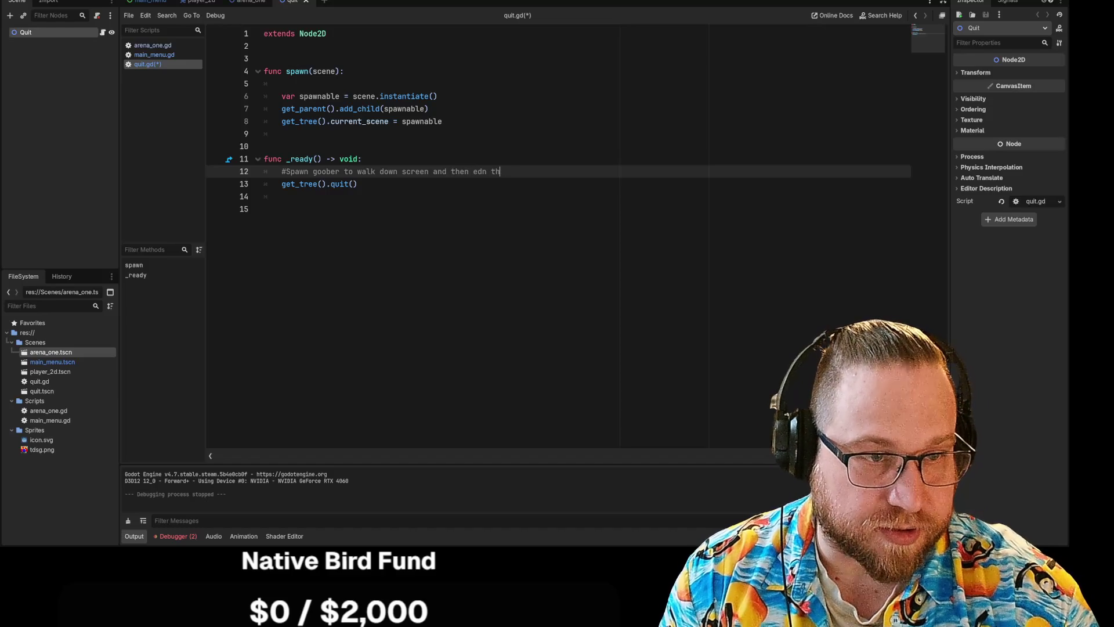
pyautogui.write('nd the ')
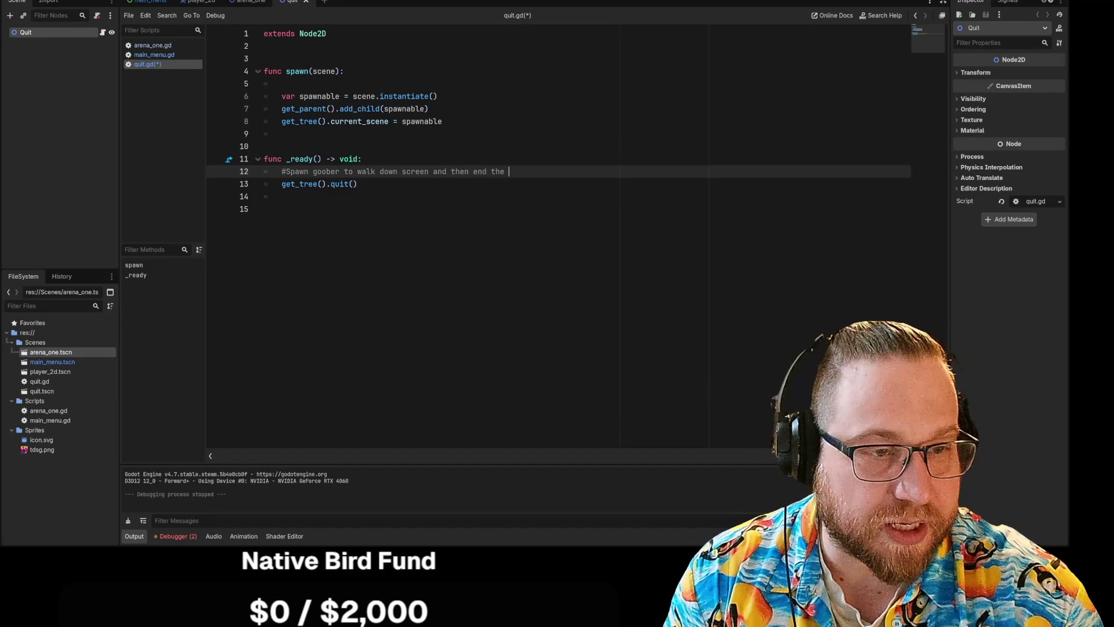
pyautogui.write('game once ')
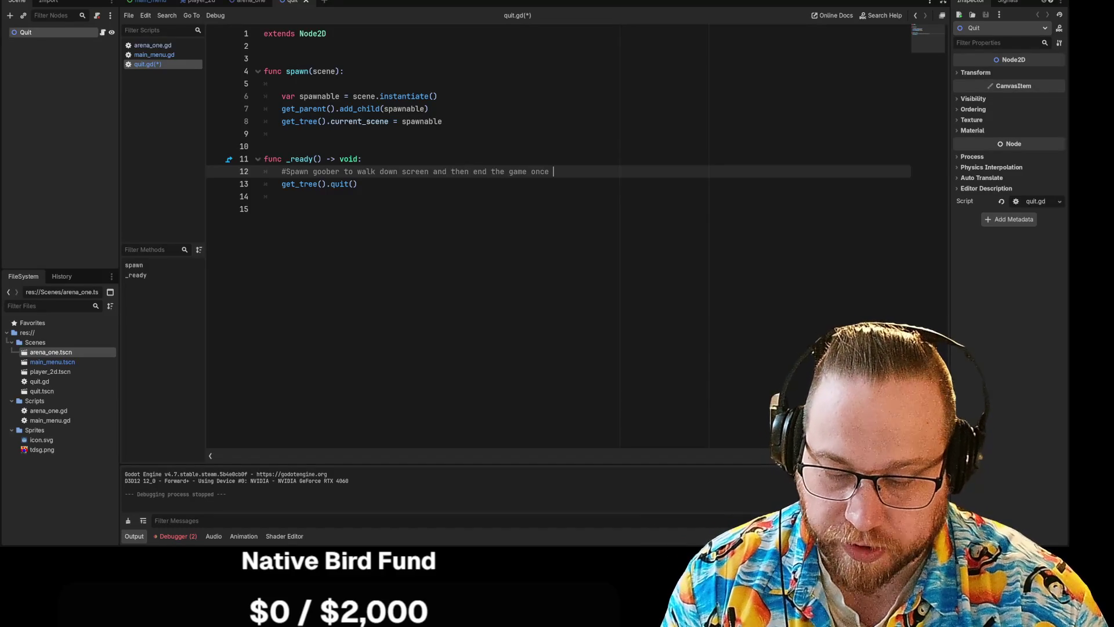
pyautogui.write('hehits the')
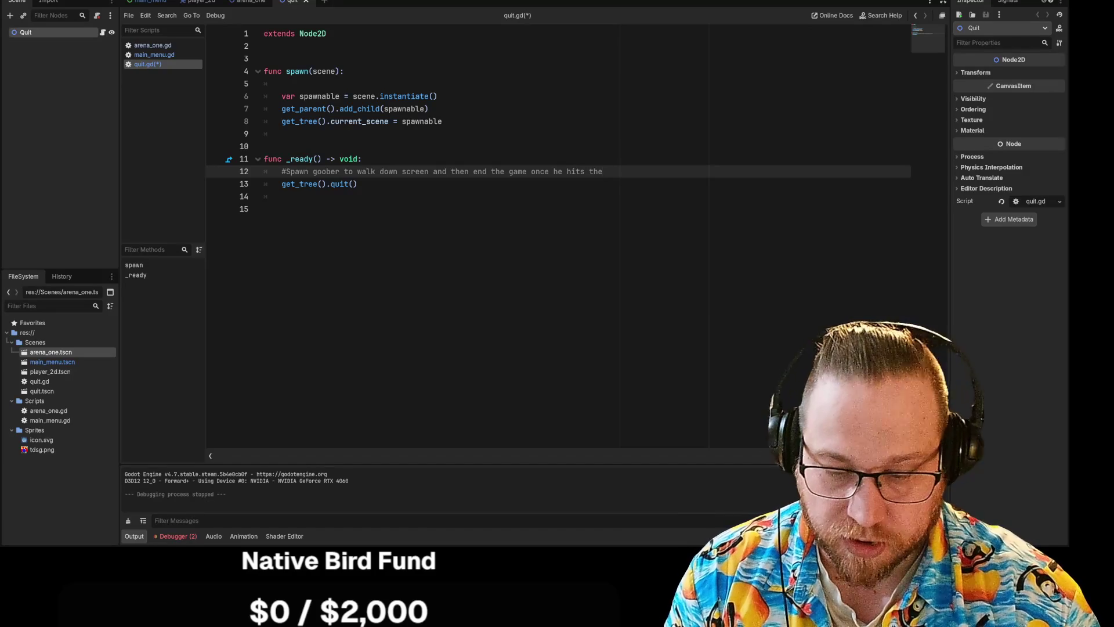
pyautogui.write('w bottom')
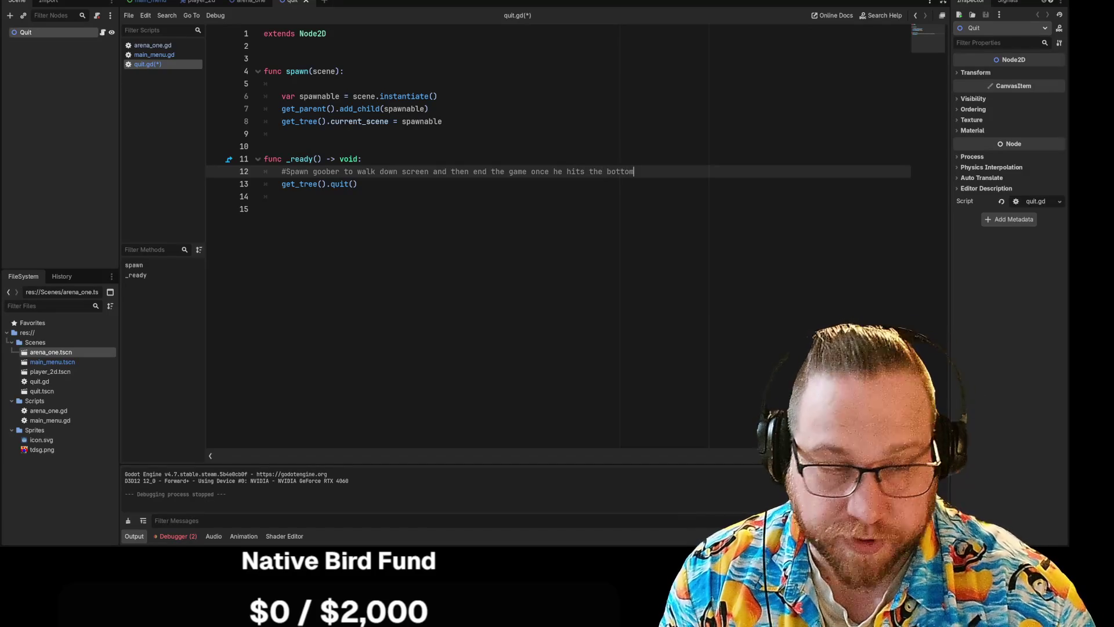
pyautogui.click(264, 171)
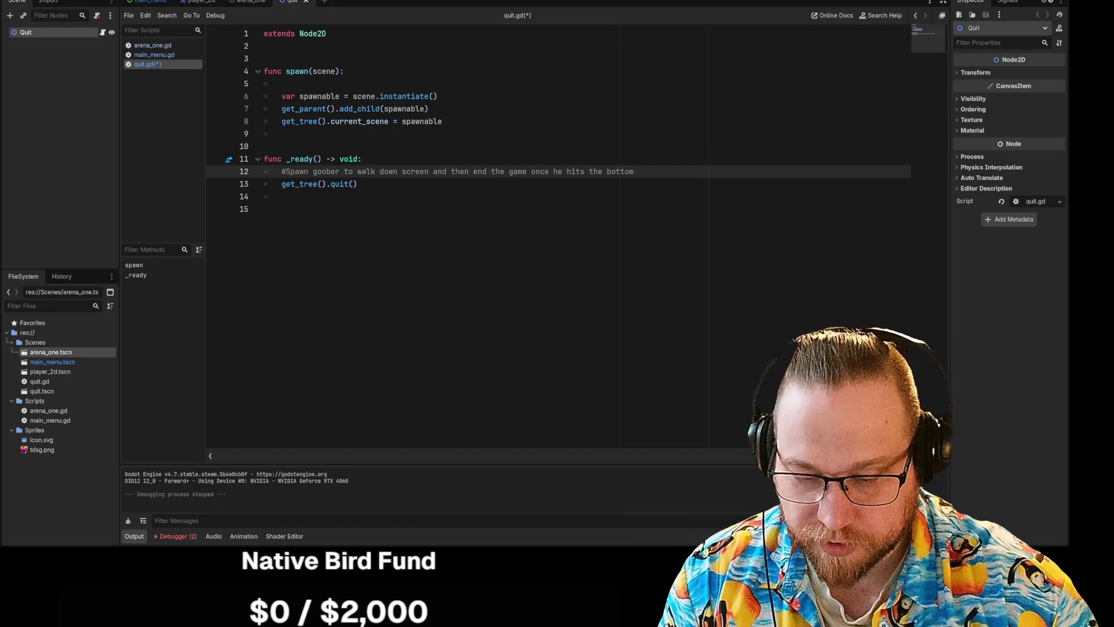
pyautogui.write('TODO')
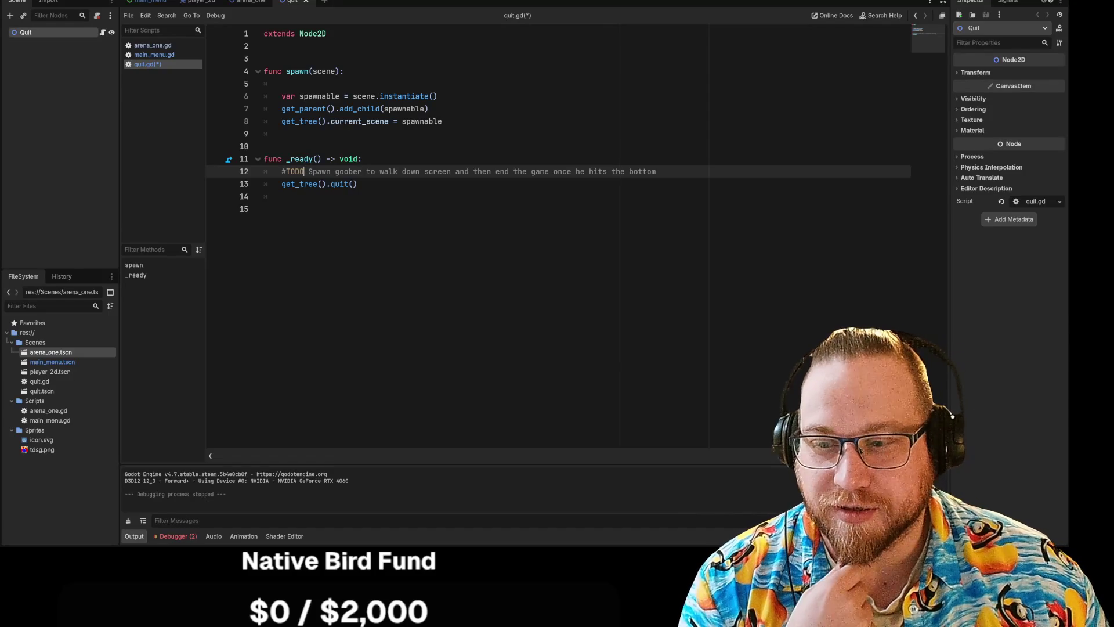
pyautogui.click(282, 197)
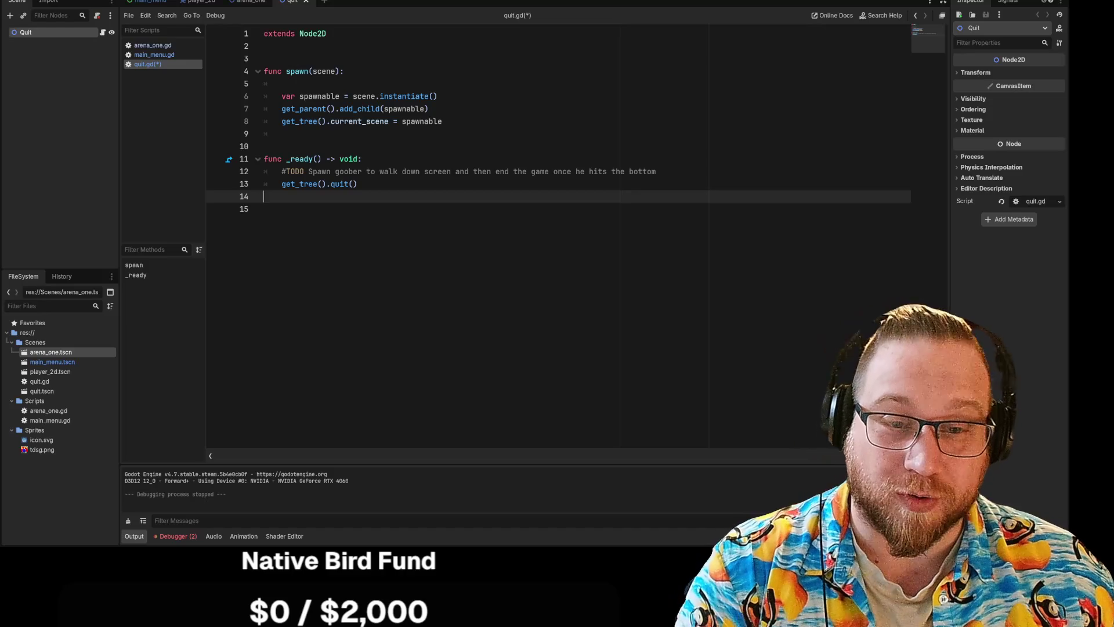
# Step: Delete the stray blank lines 9, 14 and 15 from quit.gd
pyautogui.press('Delete')
pyautogui.press('BackSpace')
pyautogui.press('BackSpace')
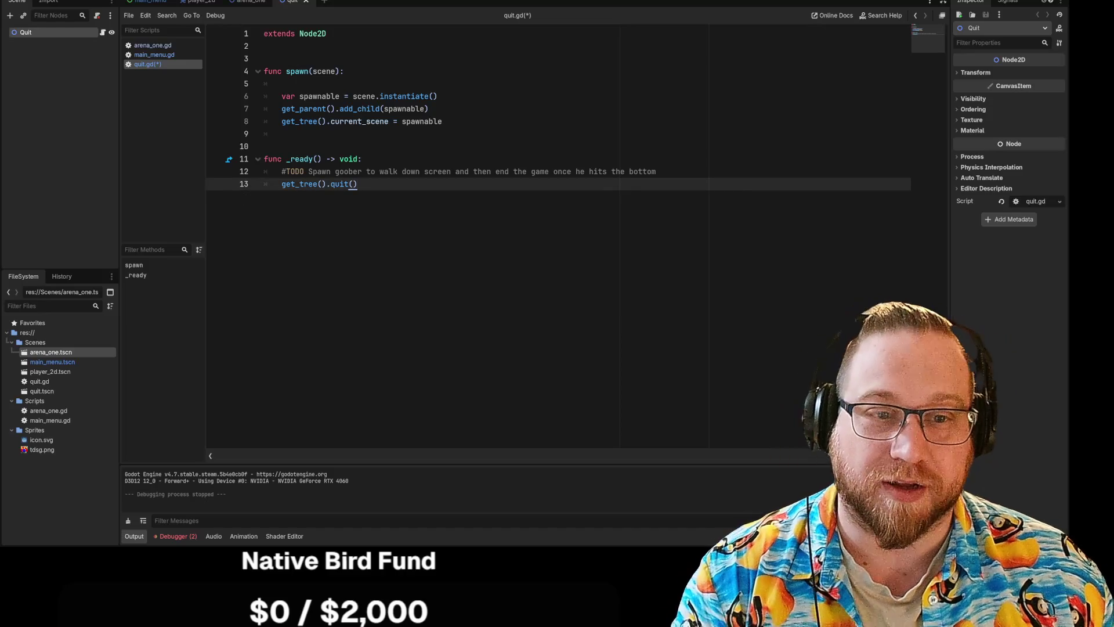
pyautogui.click(282, 134)
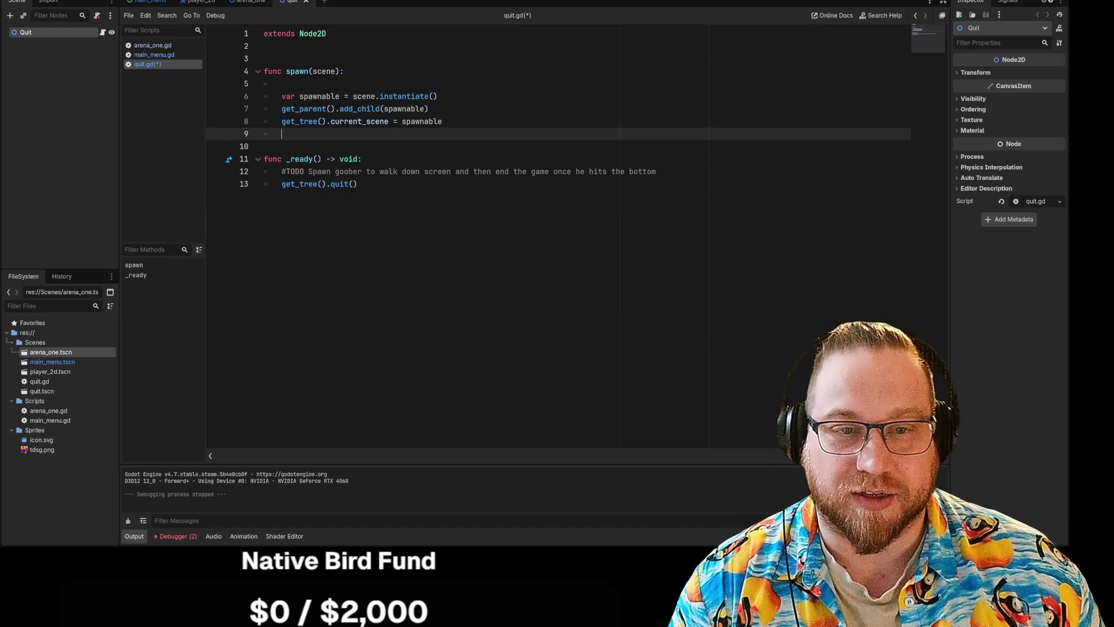
pyautogui.press('BackSpace')
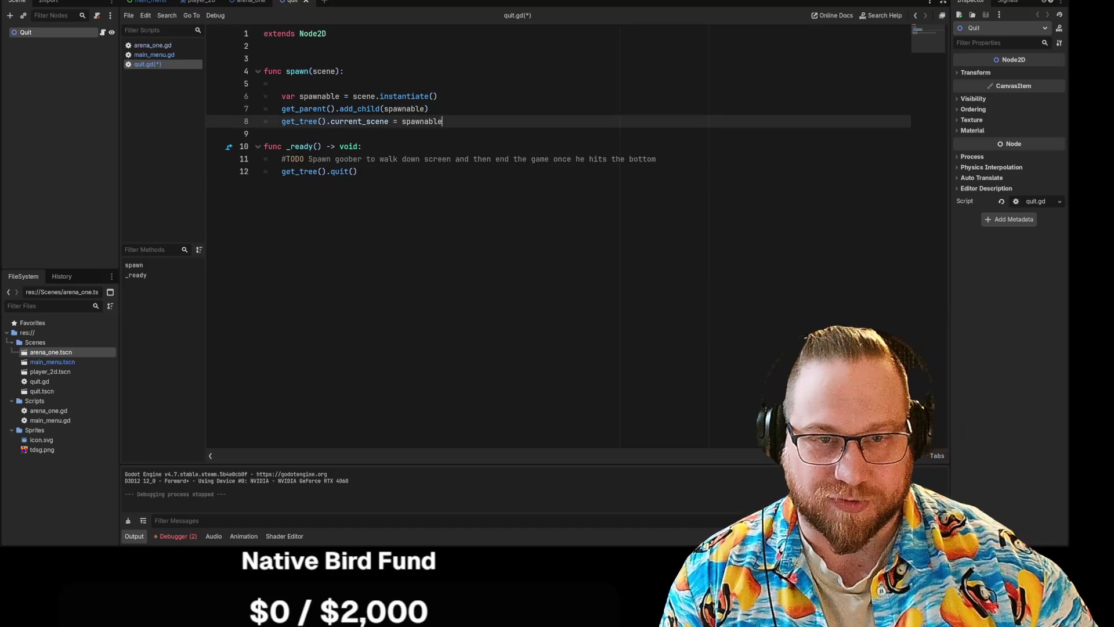
pyautogui.click(358, 172)
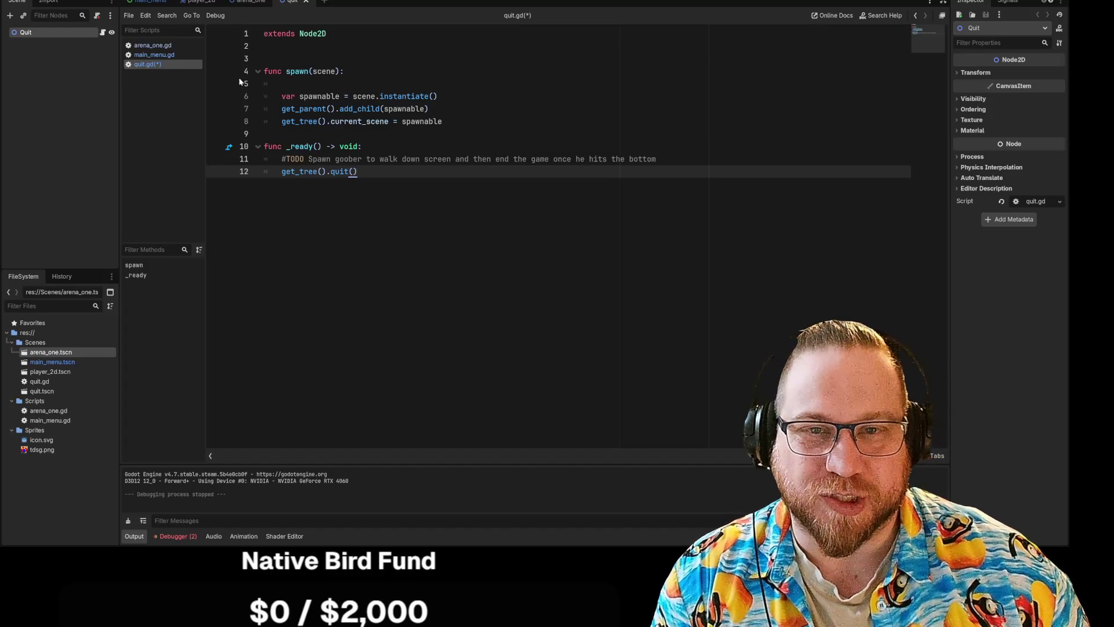
# Step: Save quit.gd and run the game with F5 to test the main menu
pyautogui.rightClick(170, 67)
pyautogui.click(184, 76)
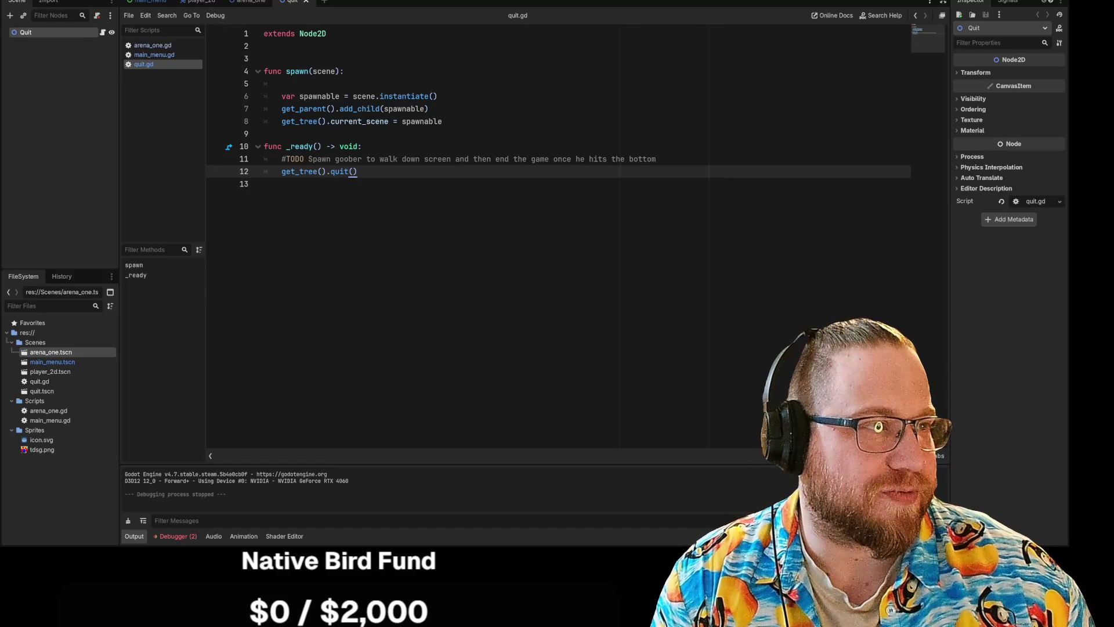
pyautogui.press('F5')
pyautogui.click(553, 349)
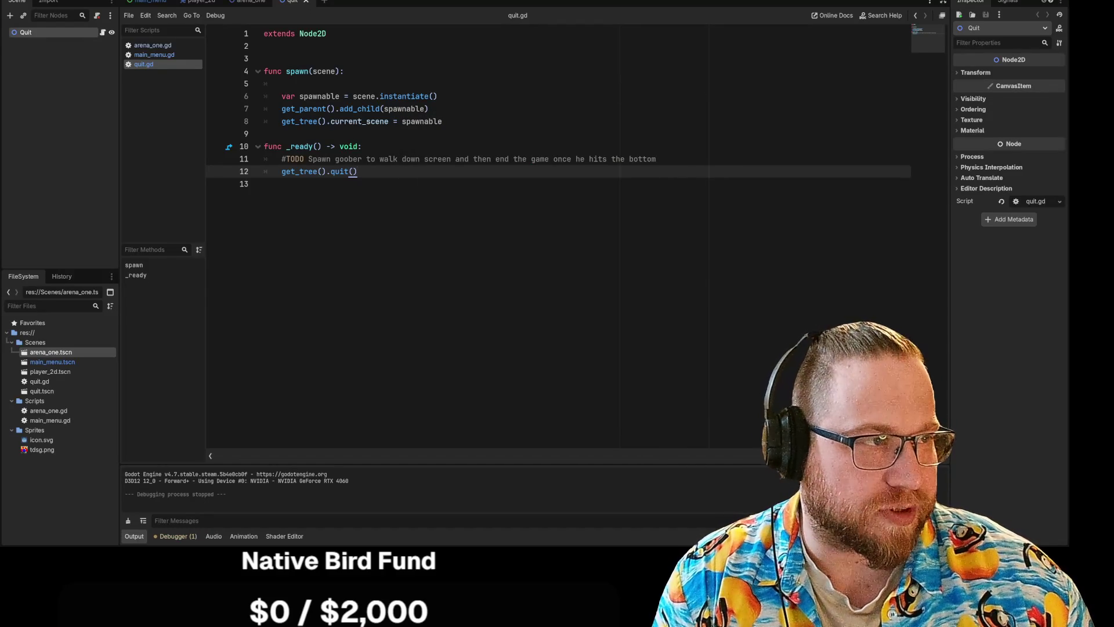
pyautogui.press('F5')
pyautogui.click(568, 297)
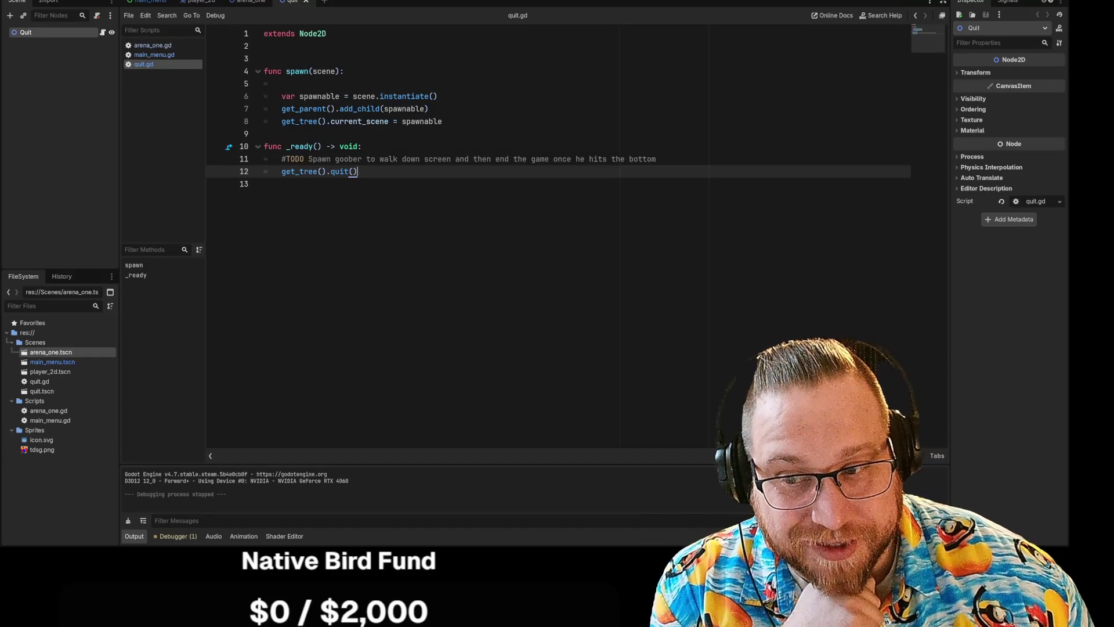
pyautogui.click(265, 133)
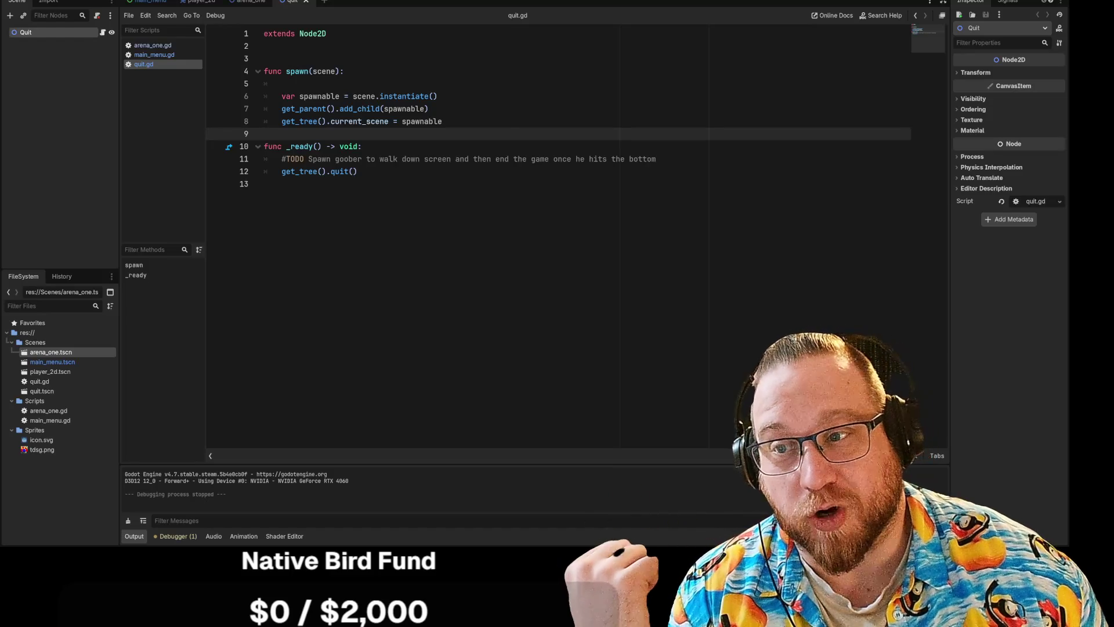
pyautogui.click(442, 121)
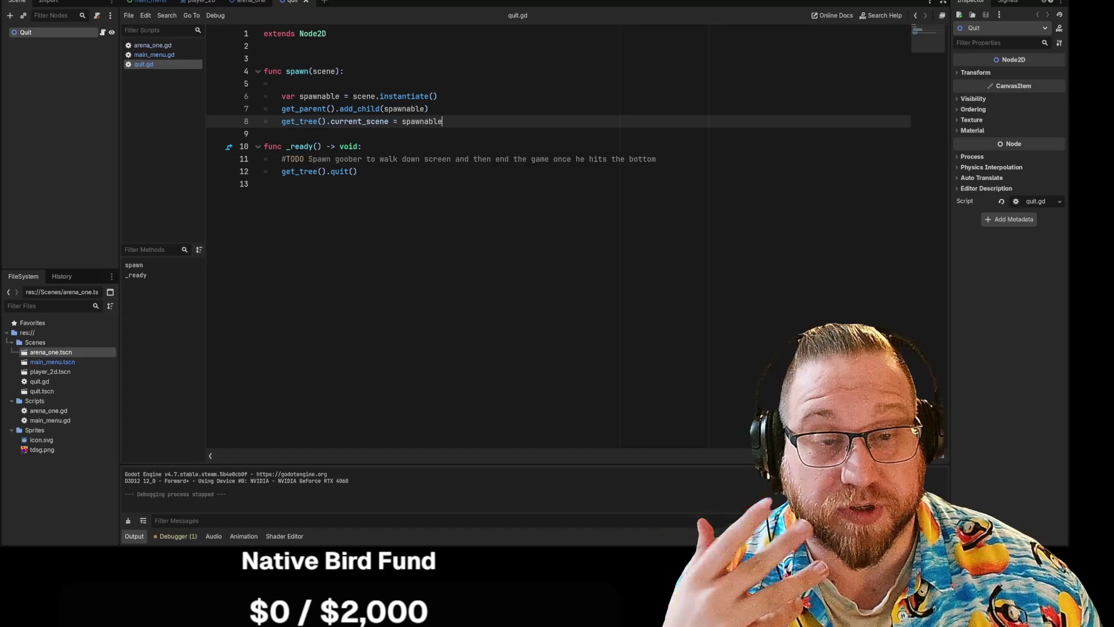
pyautogui.press('Up')
pyautogui.press('Up')
pyautogui.press('Up')
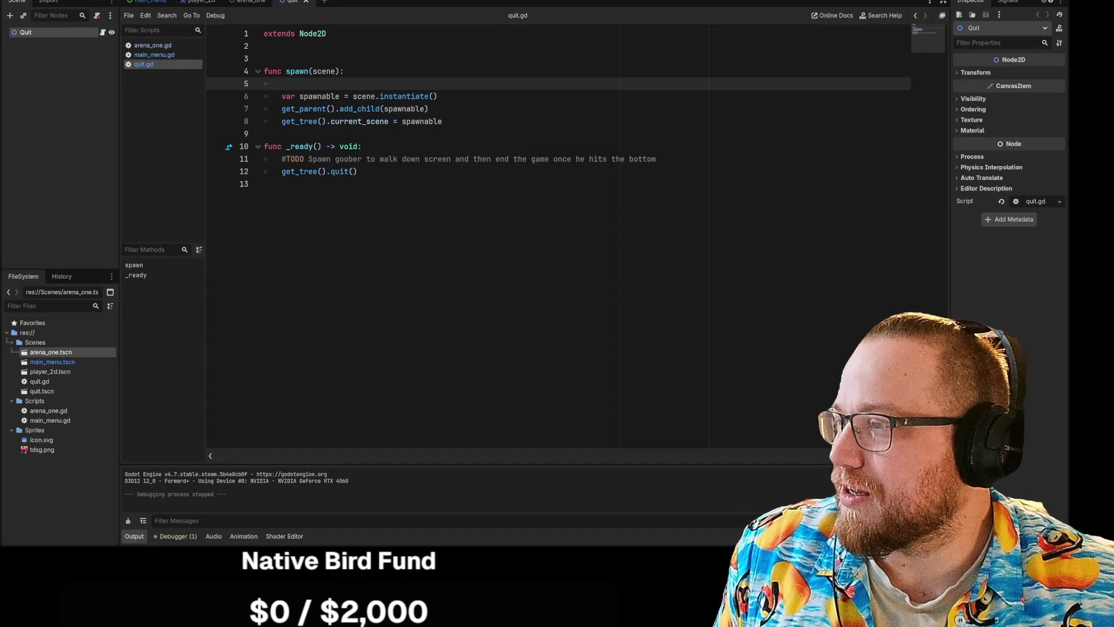
pyautogui.hotkey('alt', 'Tab')
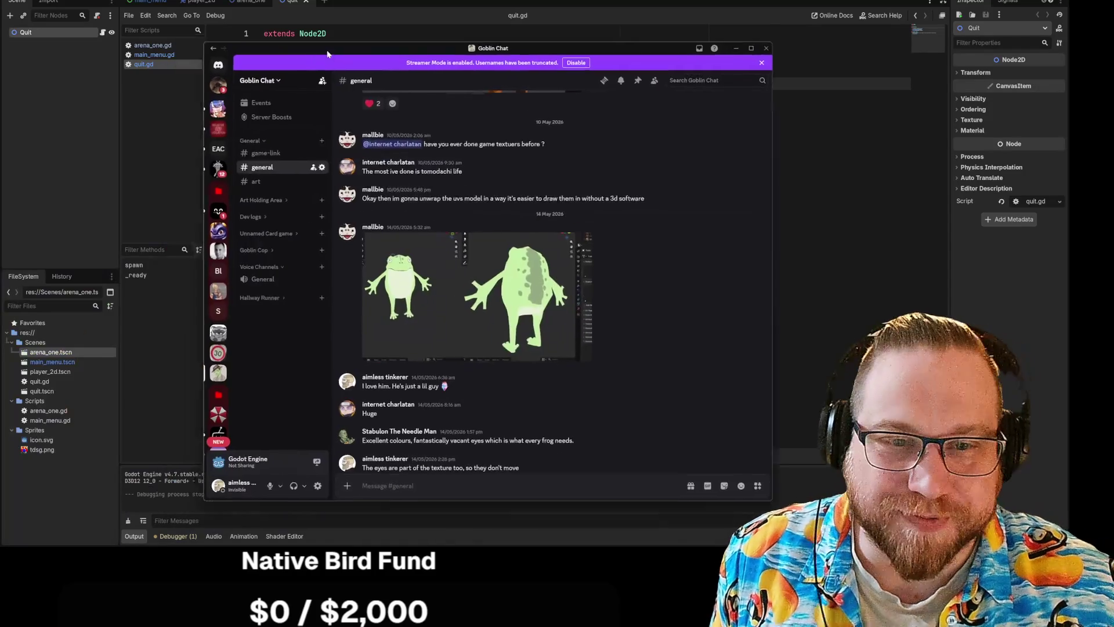
# Step: View the frog screenshot full-size, zooming in on the left frog, then open the stairs render
pyautogui.click(575, 282)
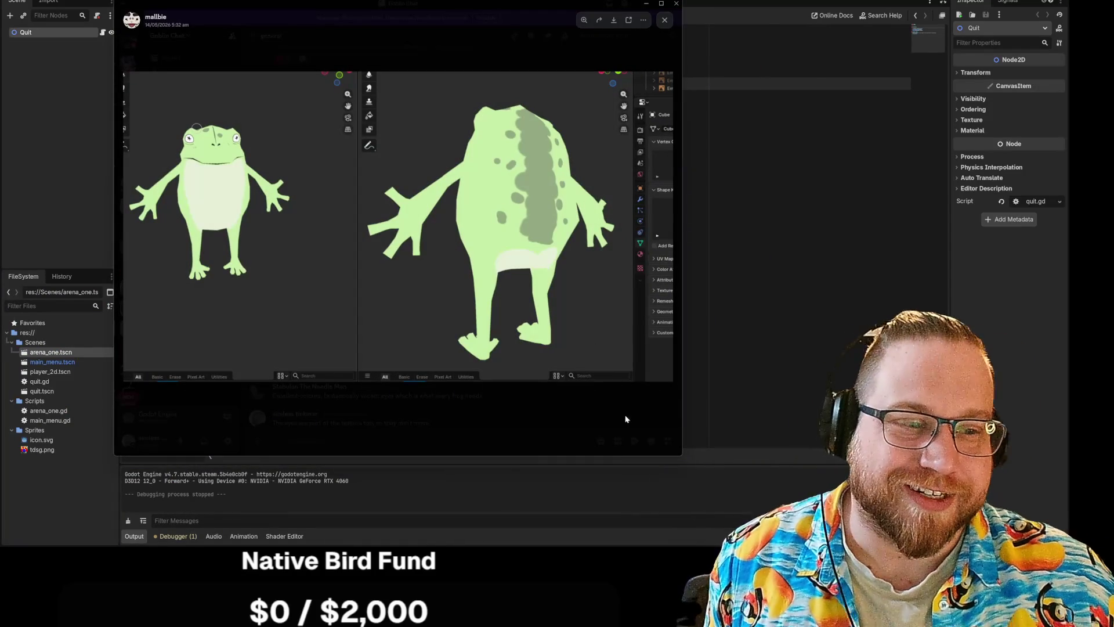
pyautogui.click(187, 169)
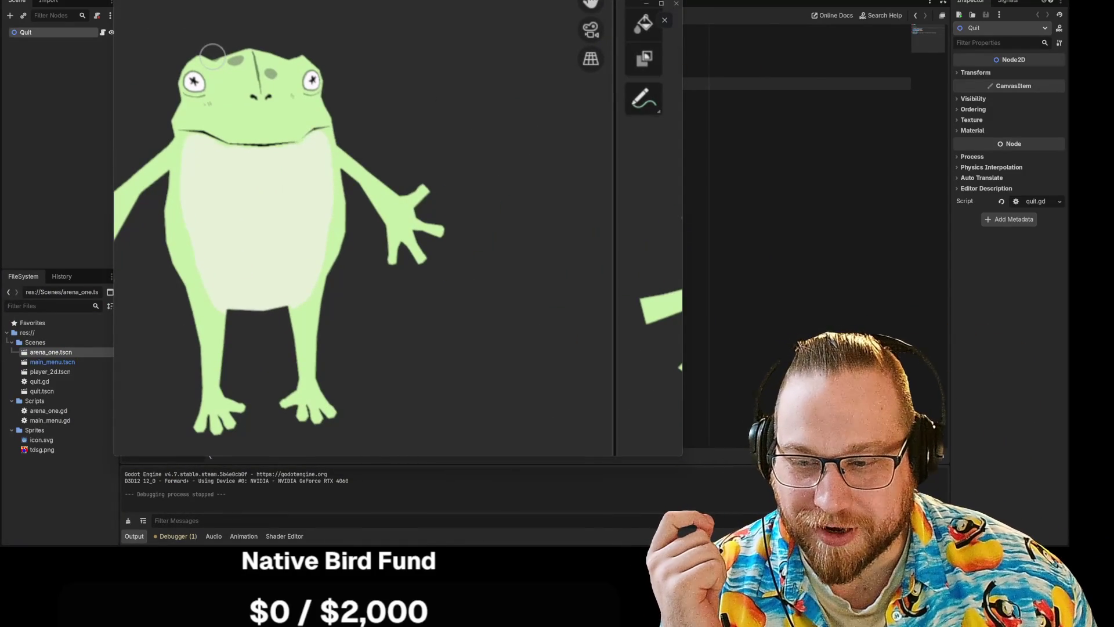
pyautogui.click(233, 303)
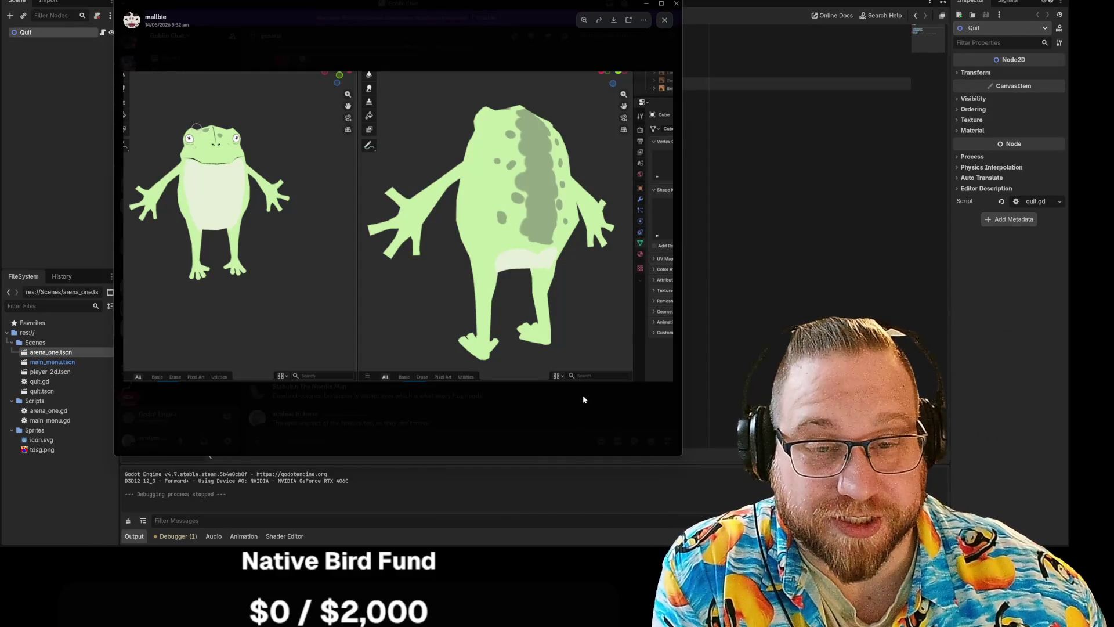
pyautogui.click(495, 382)
pyautogui.scroll(3, 525, 290)
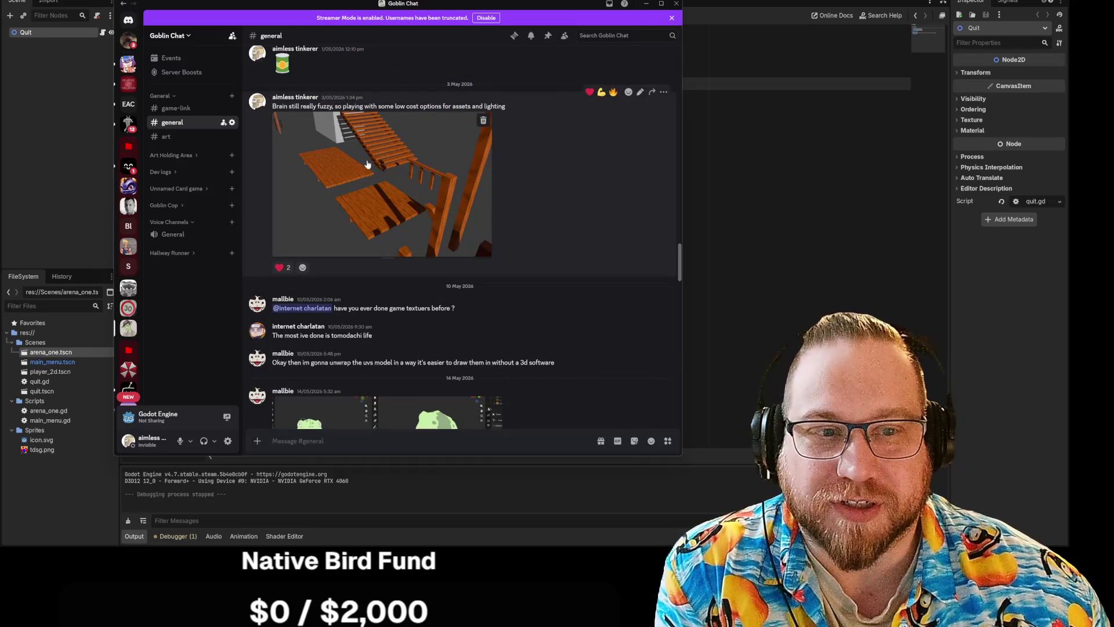
pyautogui.click(396, 176)
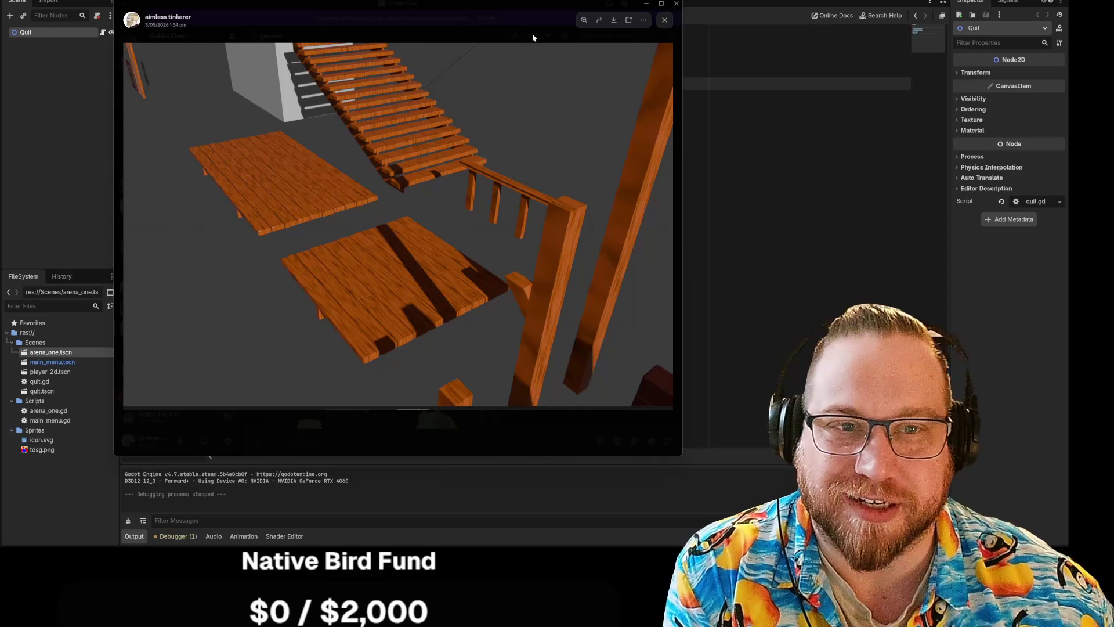
pyautogui.click(483, 36)
pyautogui.scroll(-10, 528, 249)
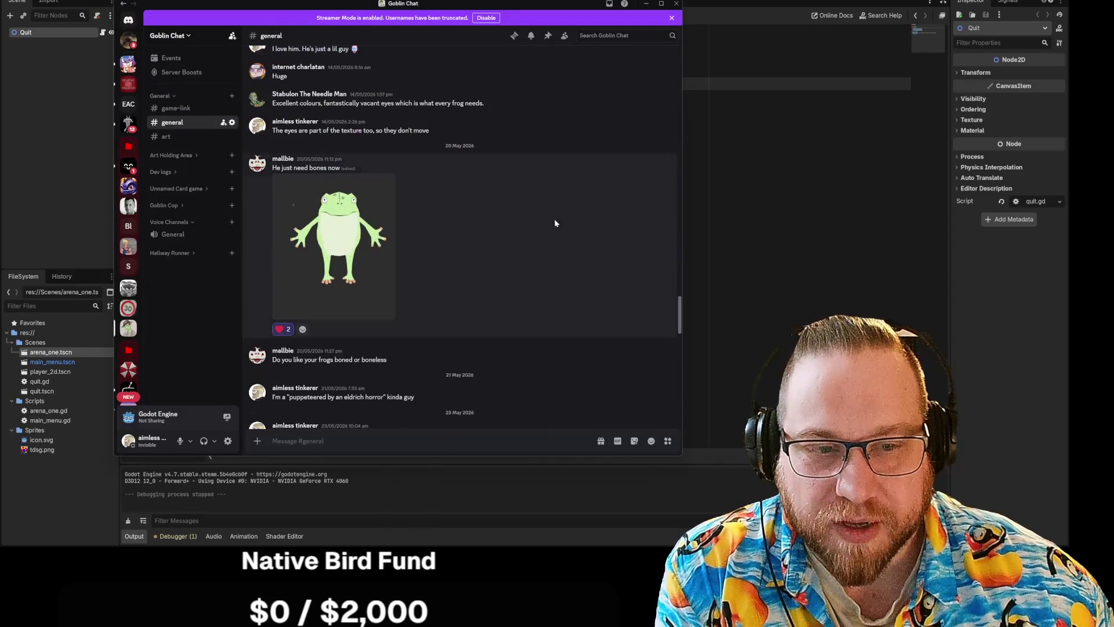
pyautogui.click(342, 234)
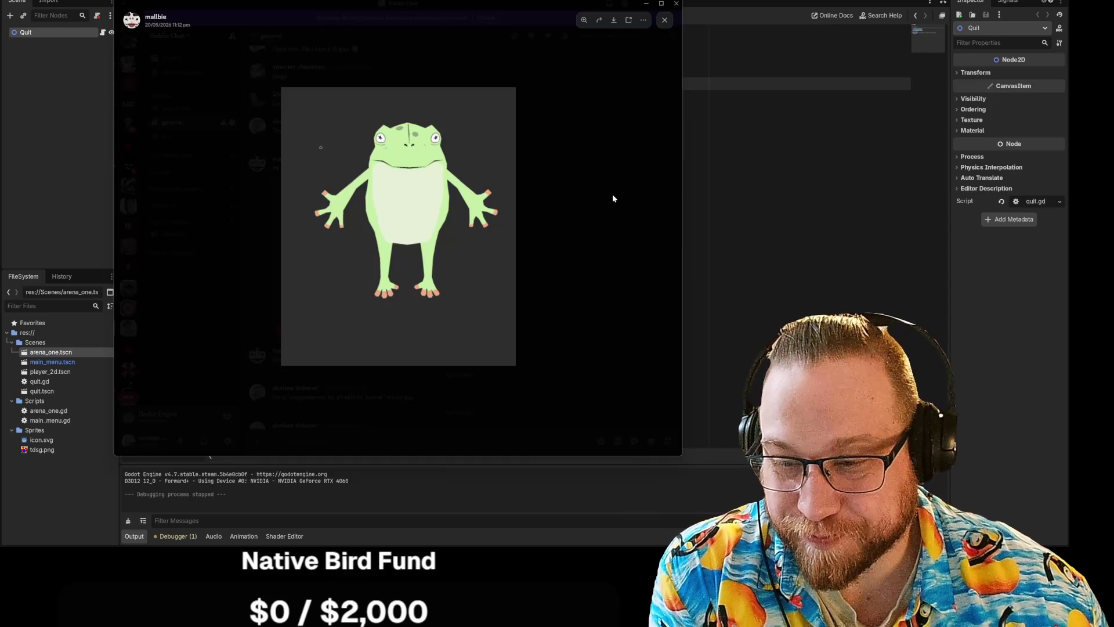
pyautogui.click(613, 199)
pyautogui.scroll(-10, 580, 241)
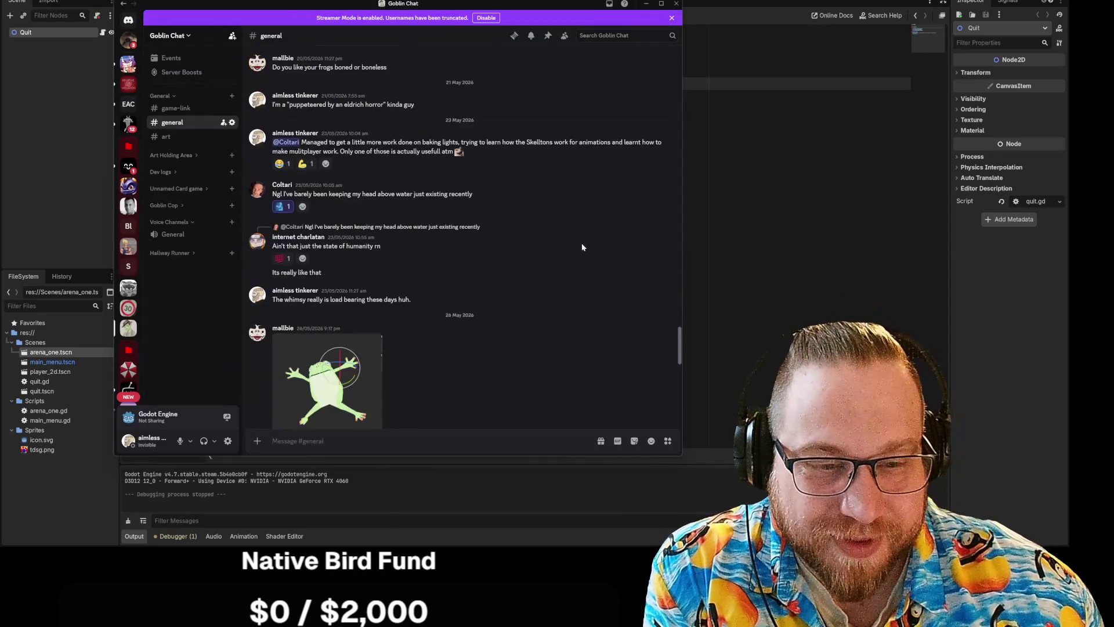
pyautogui.scroll(-2, 523, 261)
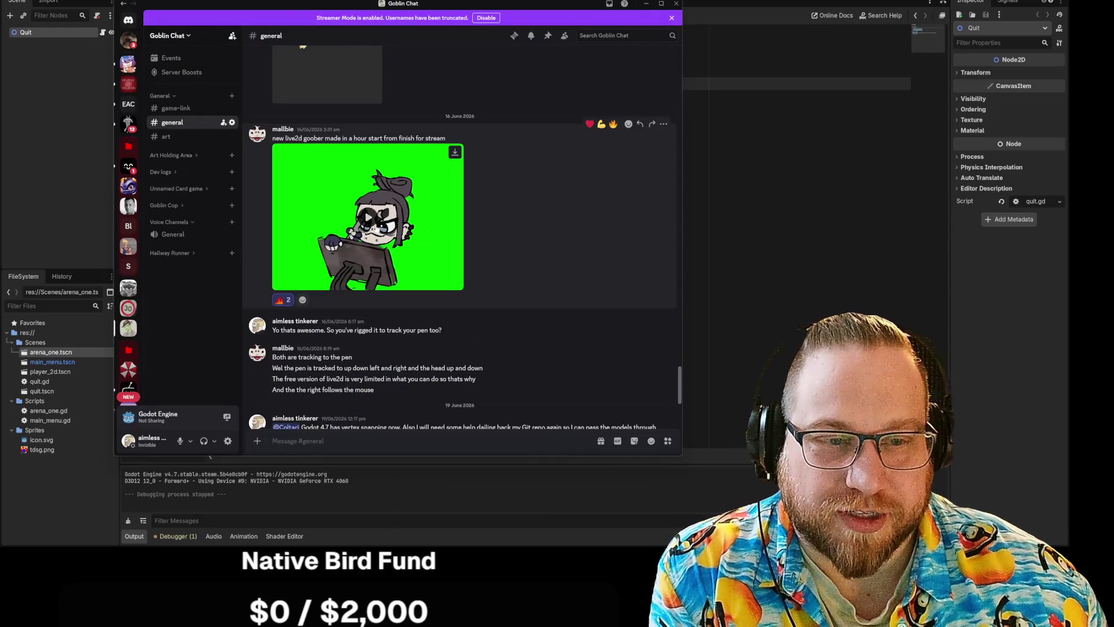
pyautogui.click(454, 282)
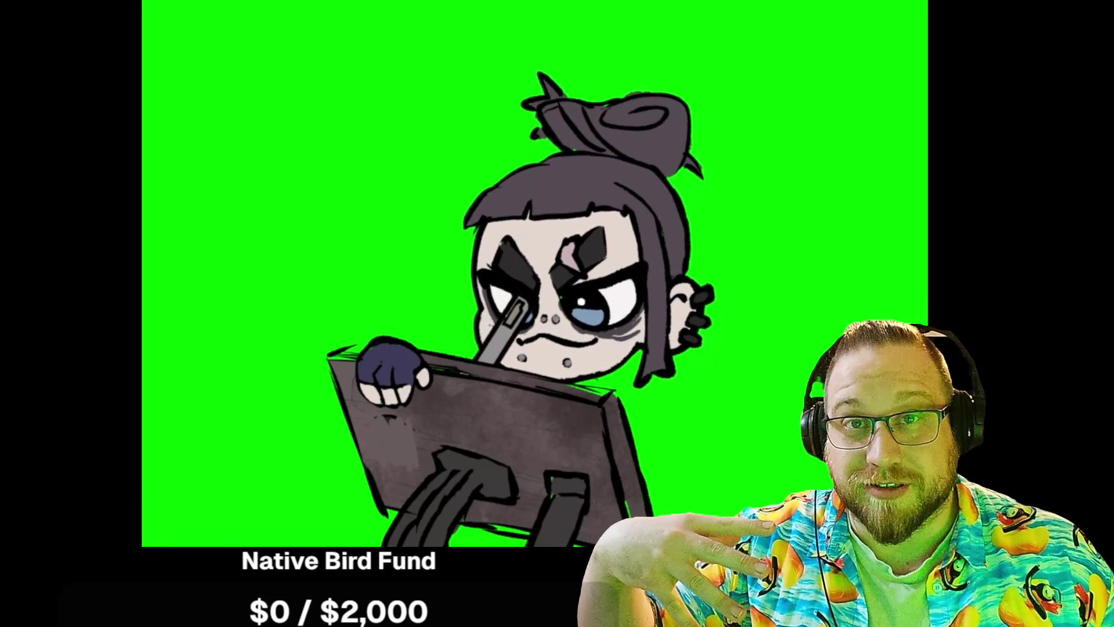
pyautogui.press('Escape')
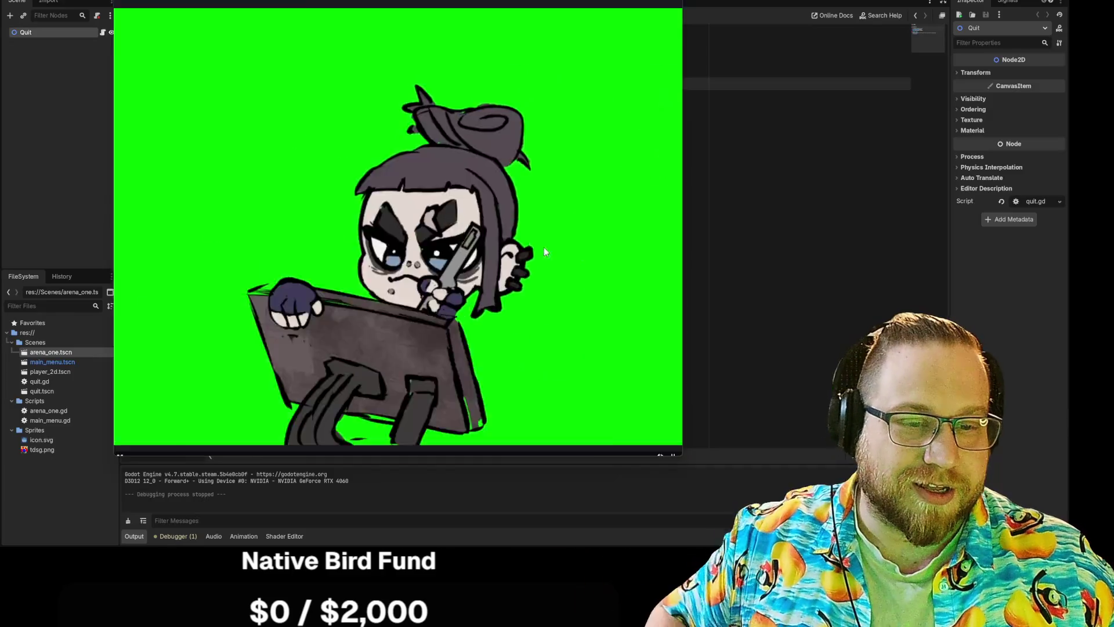
pyautogui.press('Escape')
# Step: Scroll through #general, then enlarge and close a frog model picture
pyautogui.scroll(12, 563, 336)
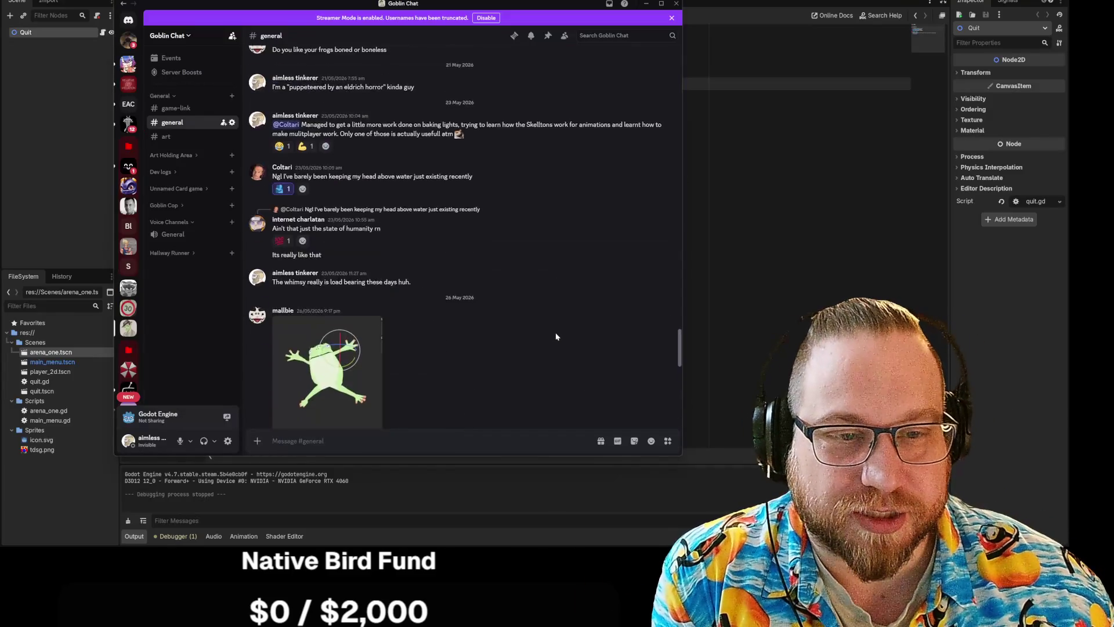
pyautogui.scroll(15, 552, 333)
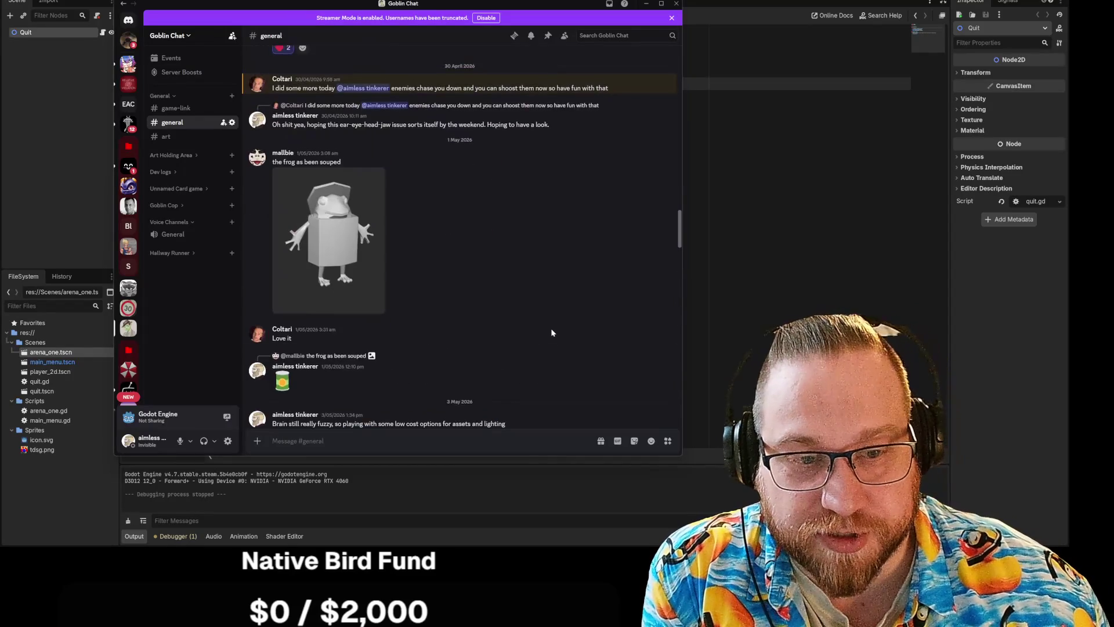
pyautogui.scroll(10, 551, 331)
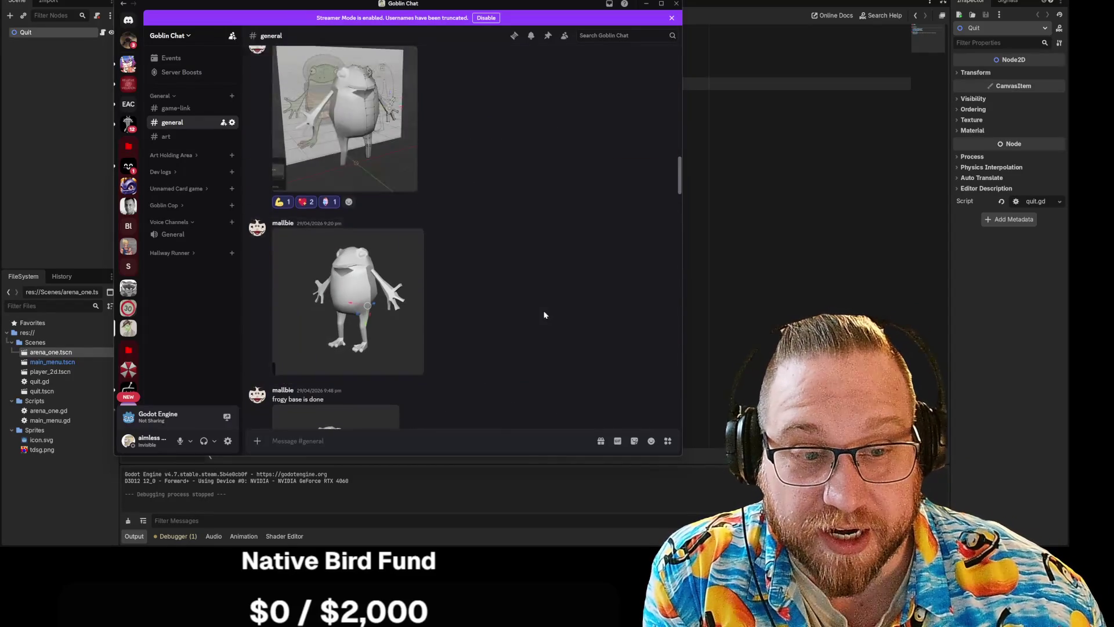
pyautogui.scroll(-1, 483, 186)
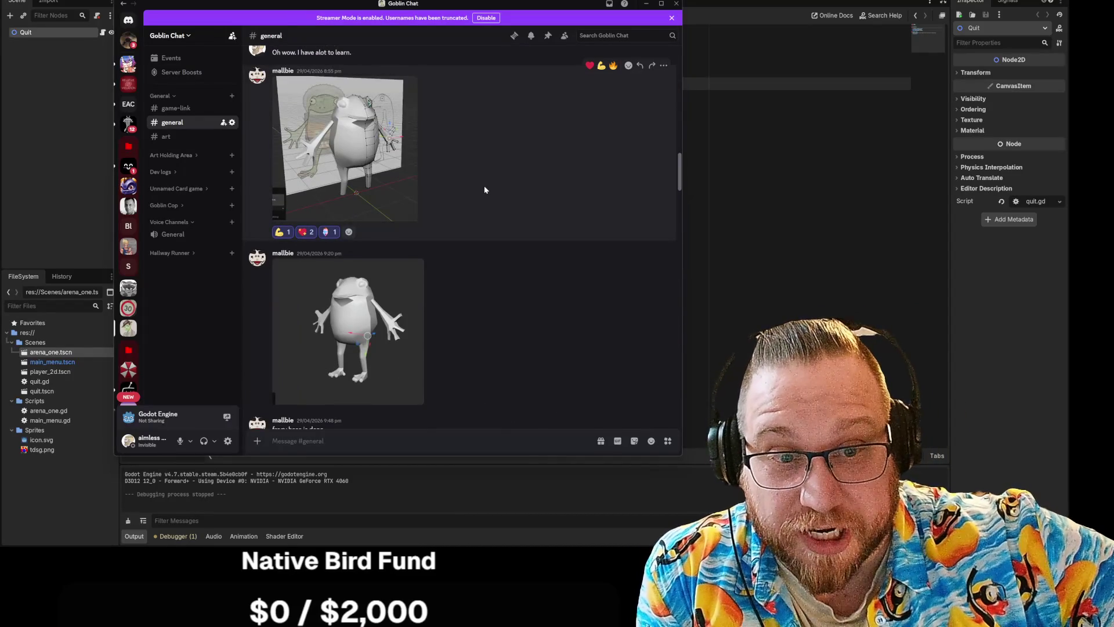
pyautogui.scroll(-6, 484, 185)
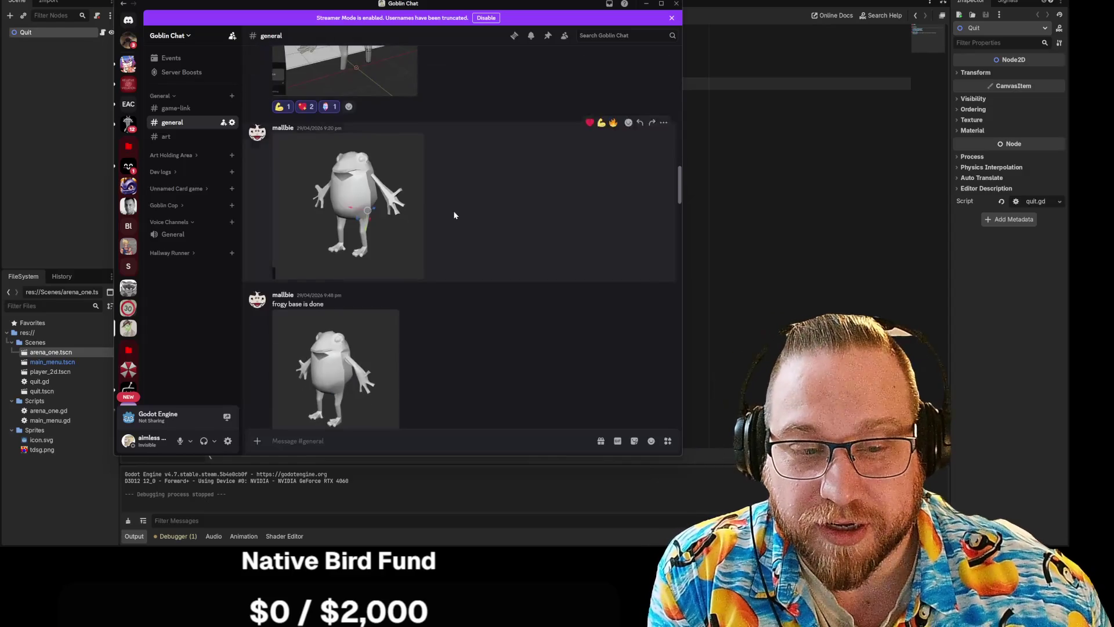
pyautogui.click(341, 283)
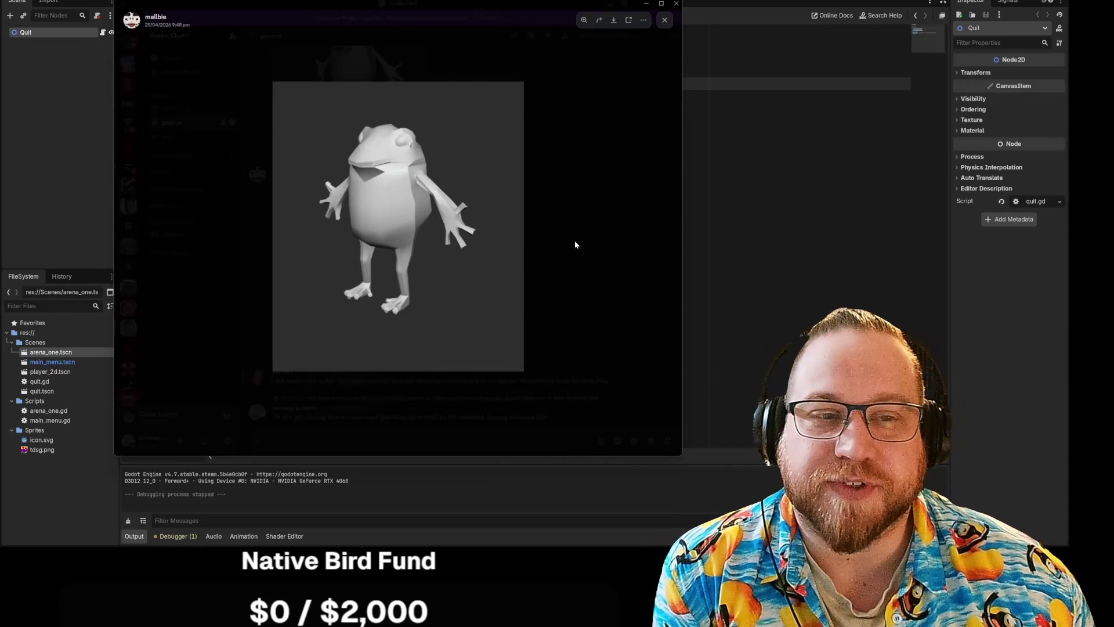
pyautogui.click(575, 244)
# Step: Enlarge the frog model shown with its reference drawings, zoom on a drawing, then close it
pyautogui.scroll(10, 573, 240)
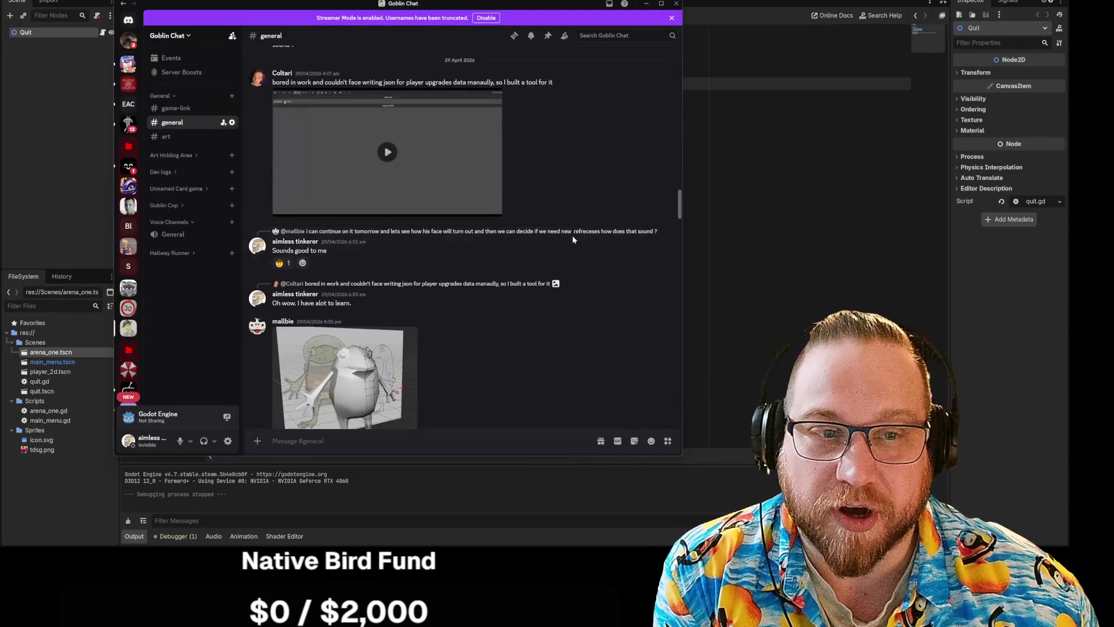
pyautogui.scroll(10, 573, 239)
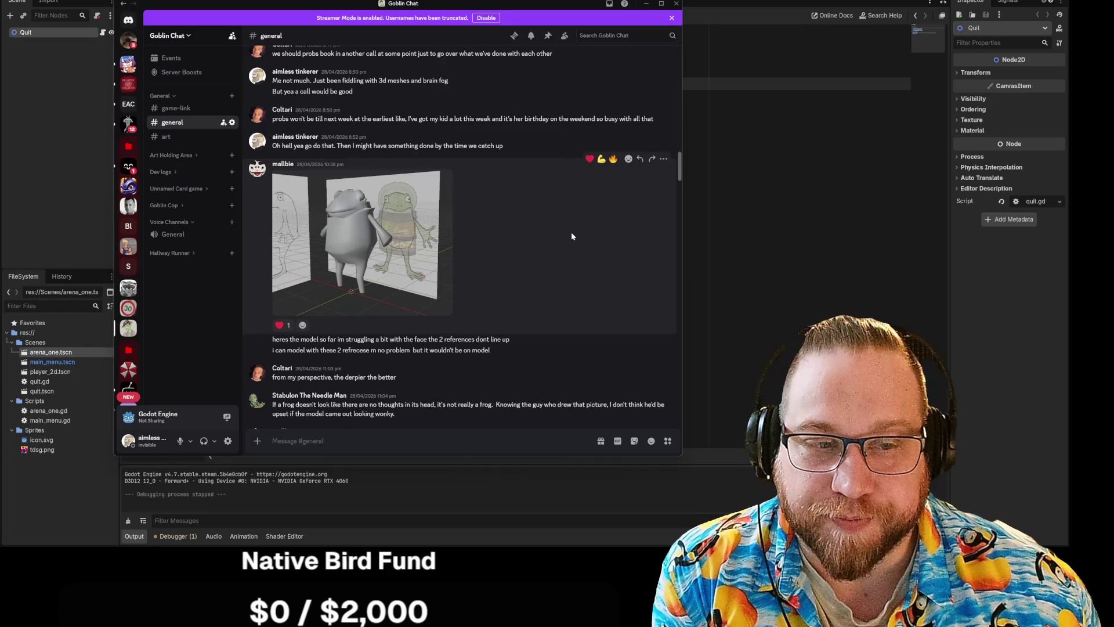
pyautogui.scroll(-3, 571, 236)
pyautogui.scroll(4, 571, 236)
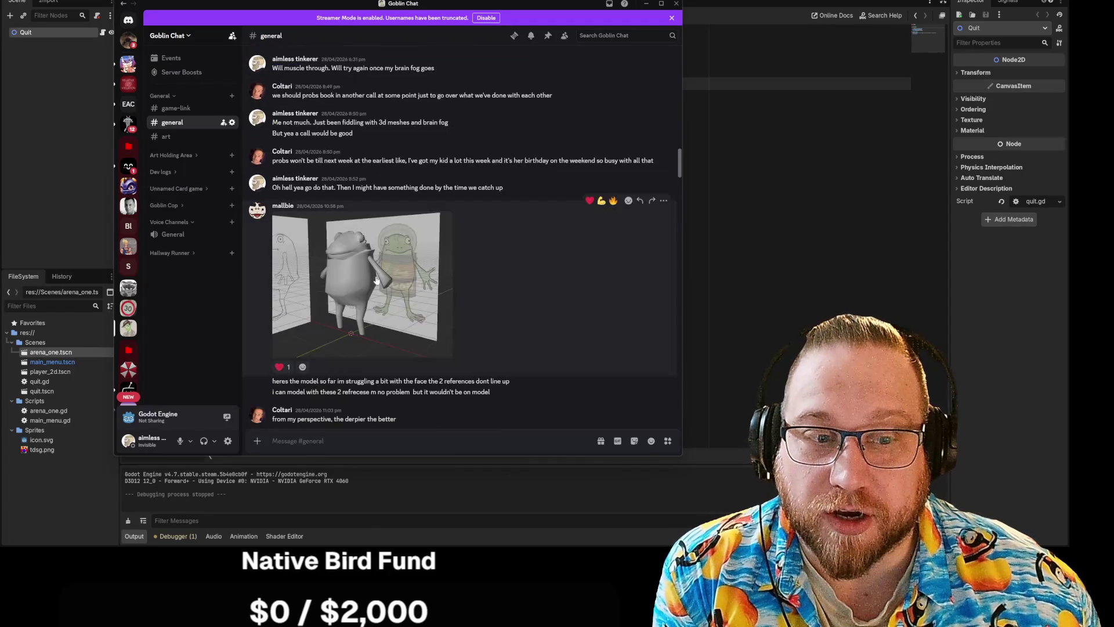
pyautogui.click(367, 282)
pyautogui.click(450, 244)
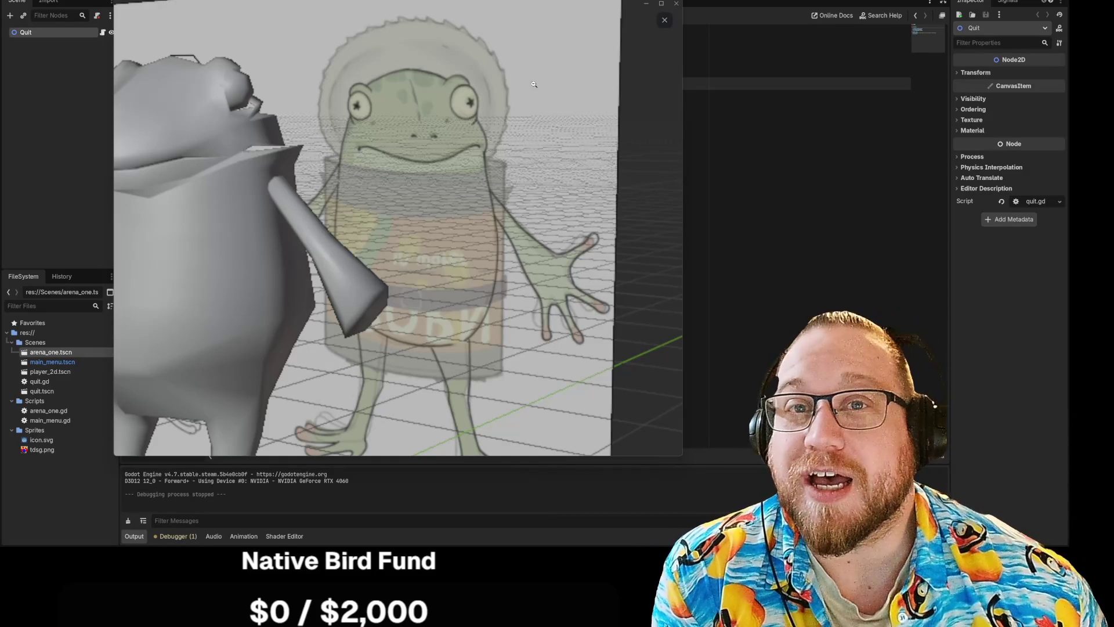
pyautogui.click(665, 20)
# Step: Scroll #general down to the 26 May posts and enlarge the newest frog image with its rotation gizmo
pyautogui.scroll(10, 608, 218)
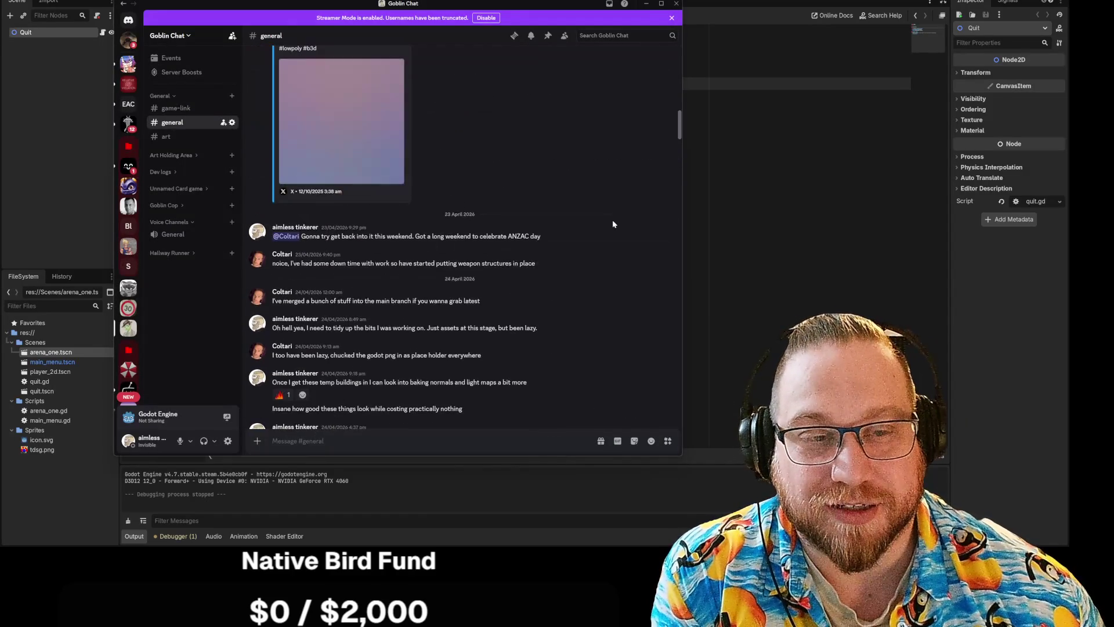
pyautogui.scroll(15, 608, 215)
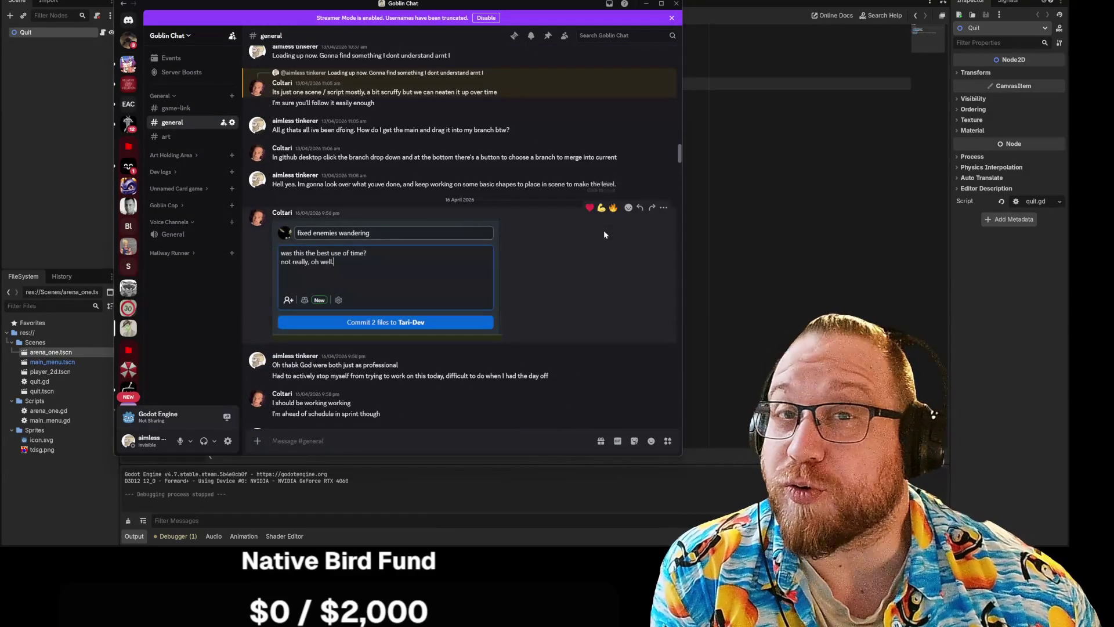
pyautogui.scroll(-15, 602, 232)
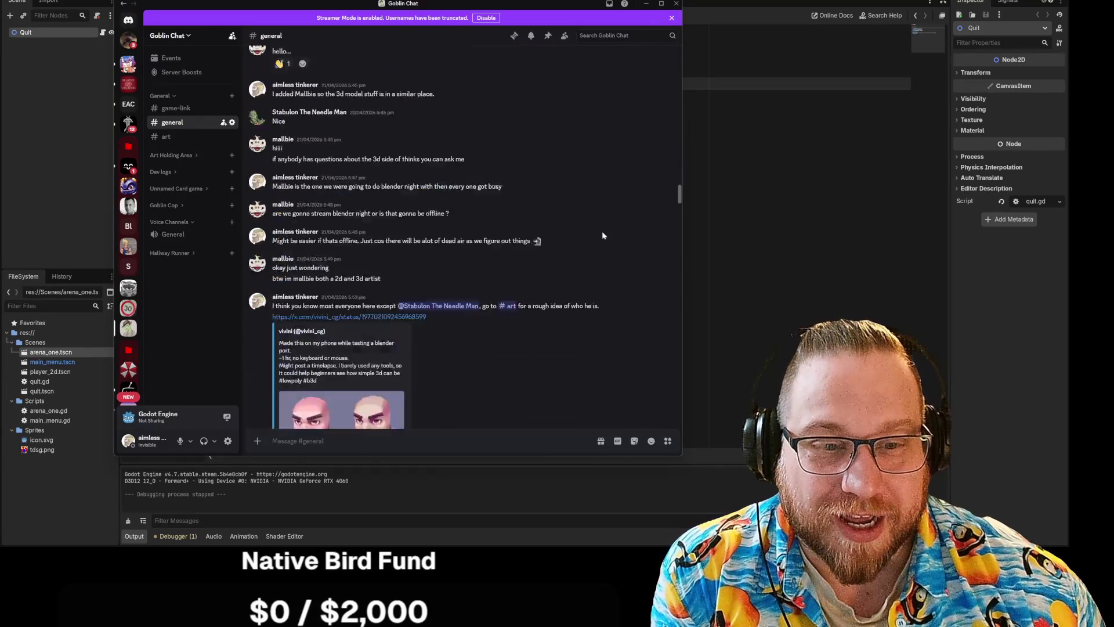
pyautogui.scroll(-10, 607, 234)
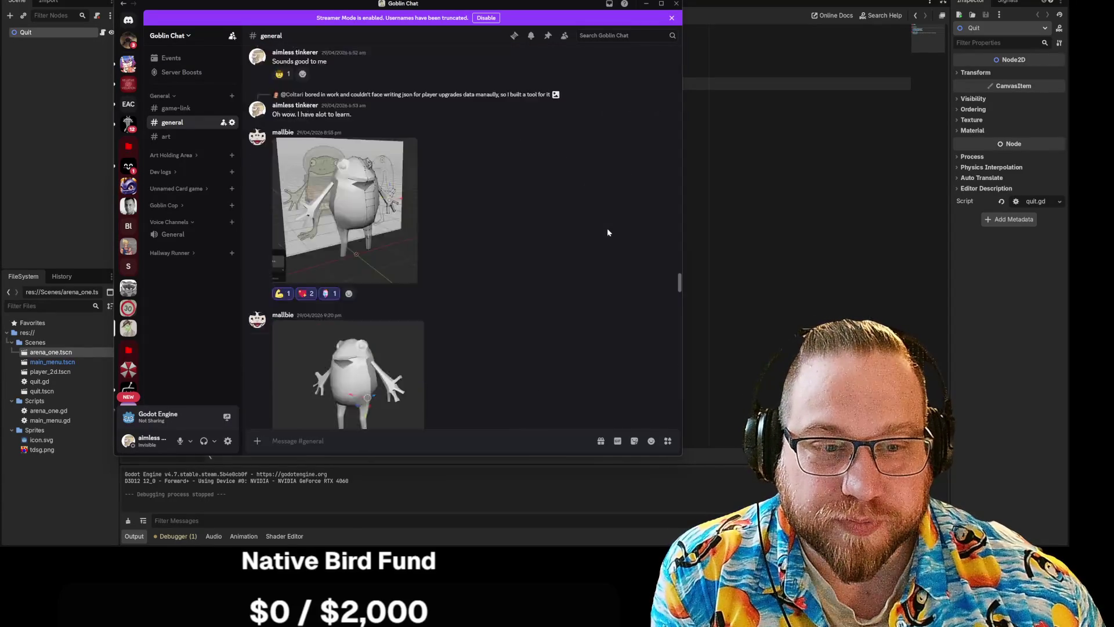
pyautogui.scroll(-10, 607, 231)
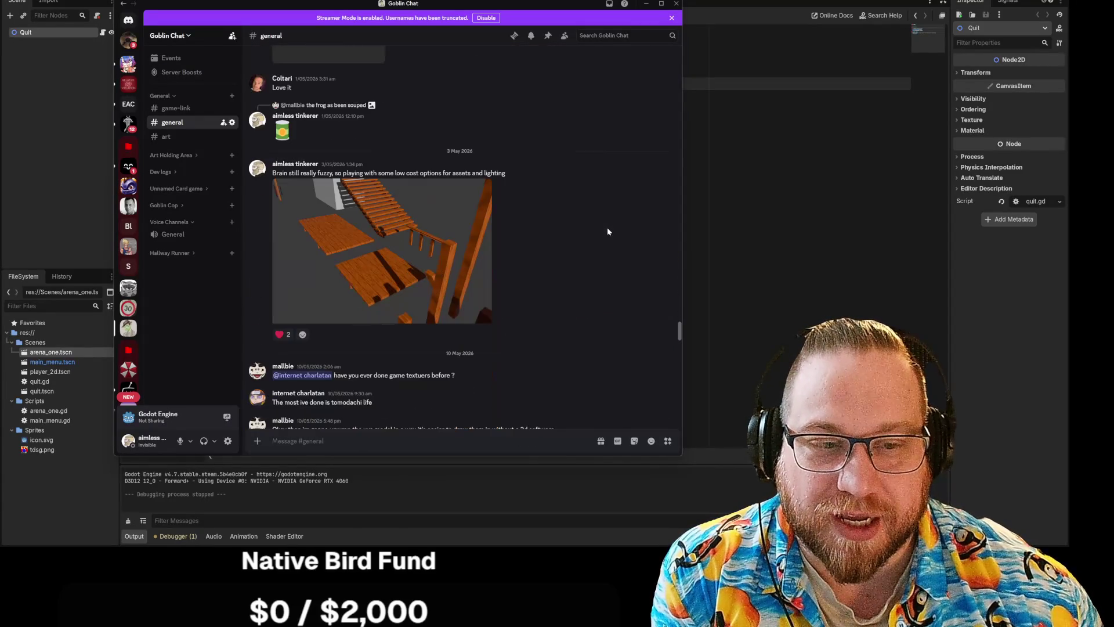
pyautogui.scroll(-5, 598, 229)
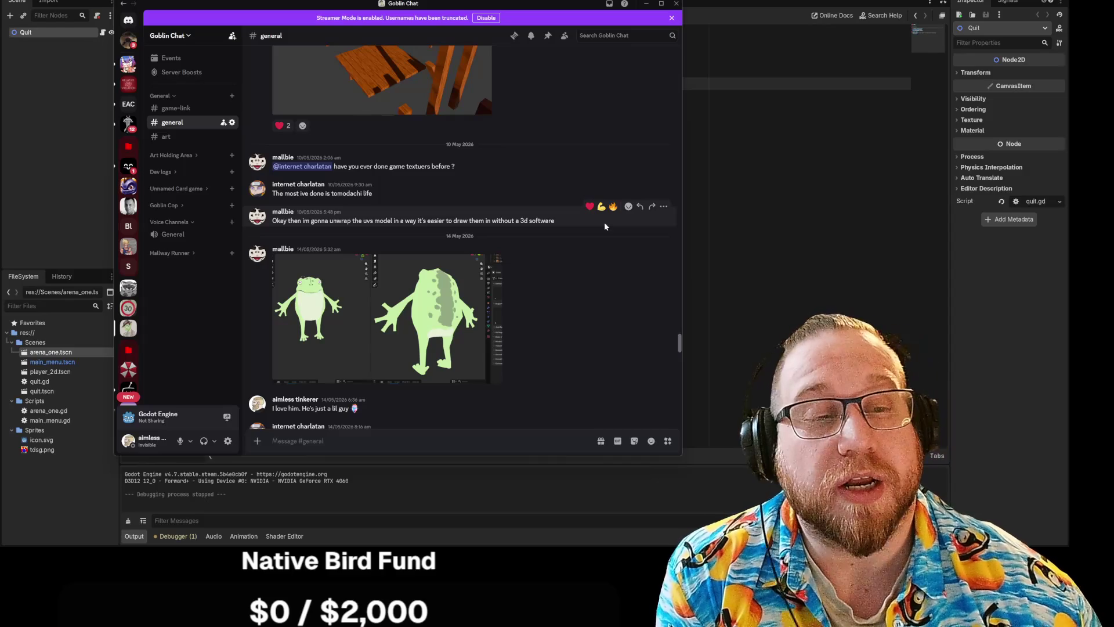
pyautogui.scroll(4, 604, 221)
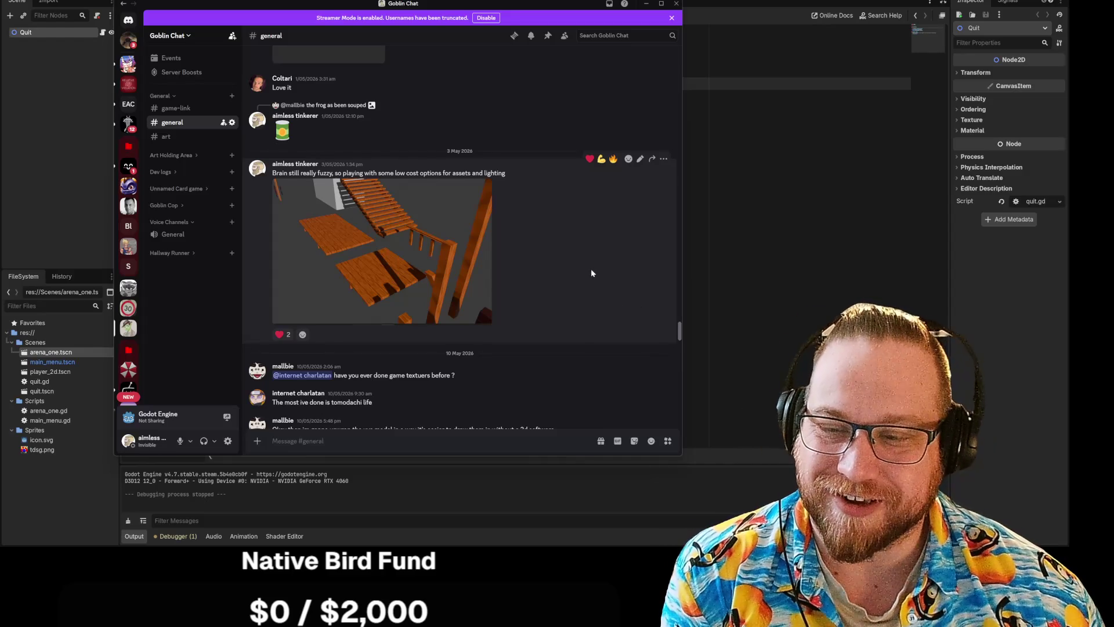
pyautogui.scroll(-2, 592, 272)
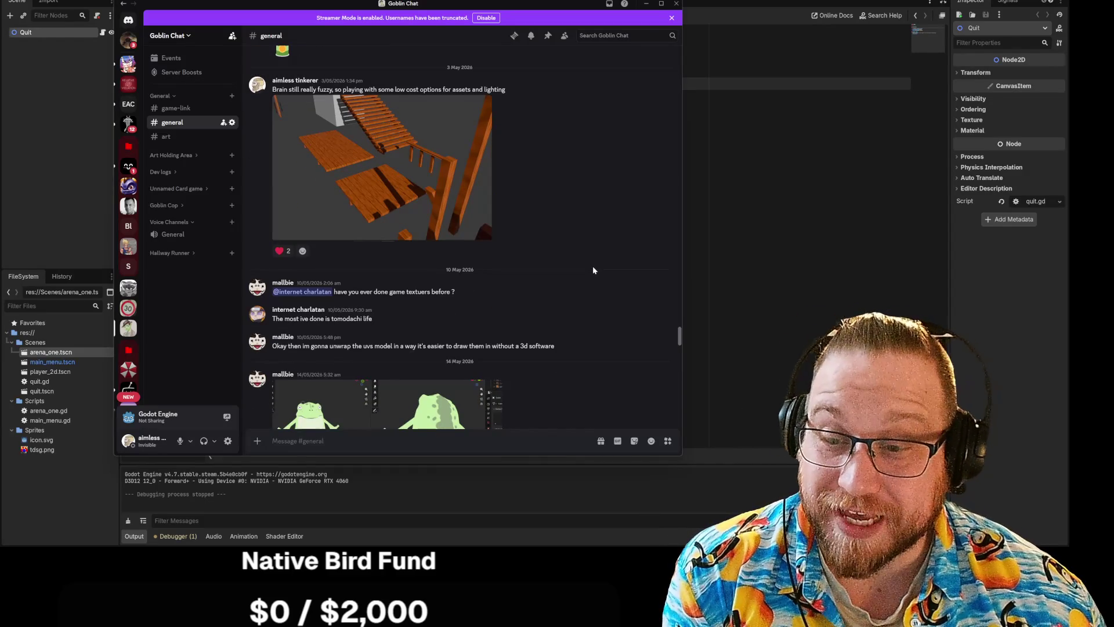
pyautogui.scroll(-5, 593, 270)
pyautogui.scroll(-3, 620, 285)
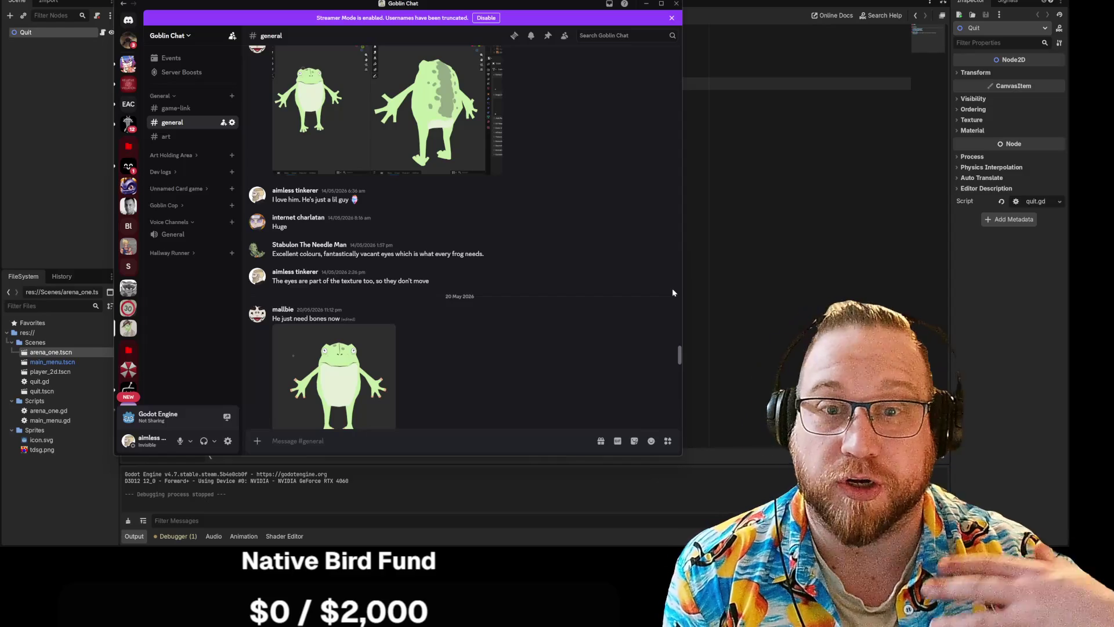
pyautogui.scroll(-1, 630, 278)
pyautogui.scroll(-10, 629, 280)
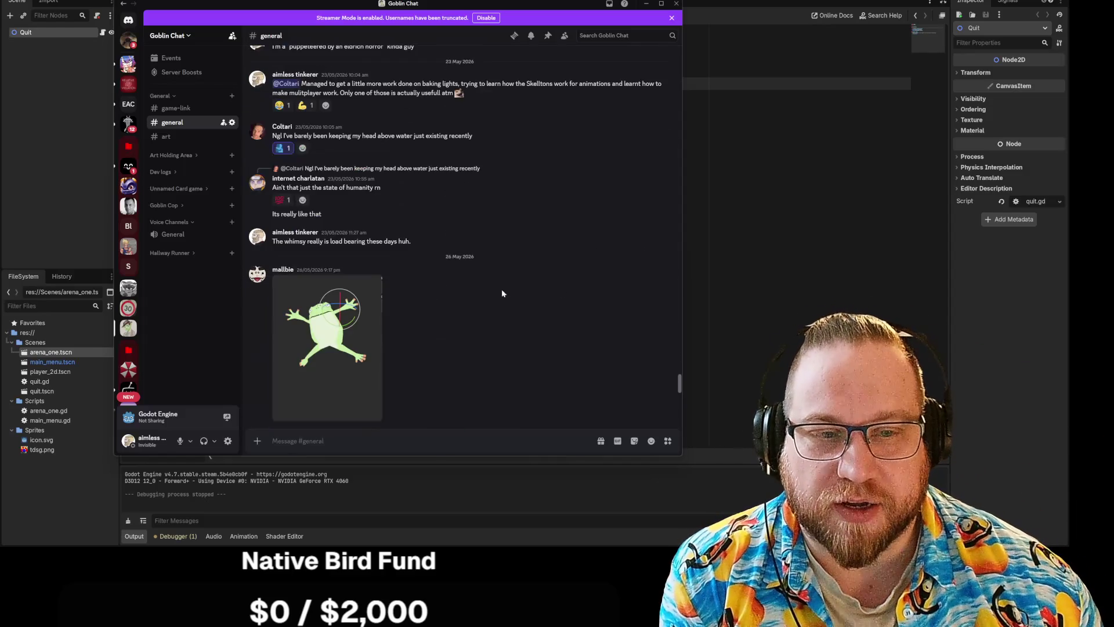
pyautogui.click(326, 338)
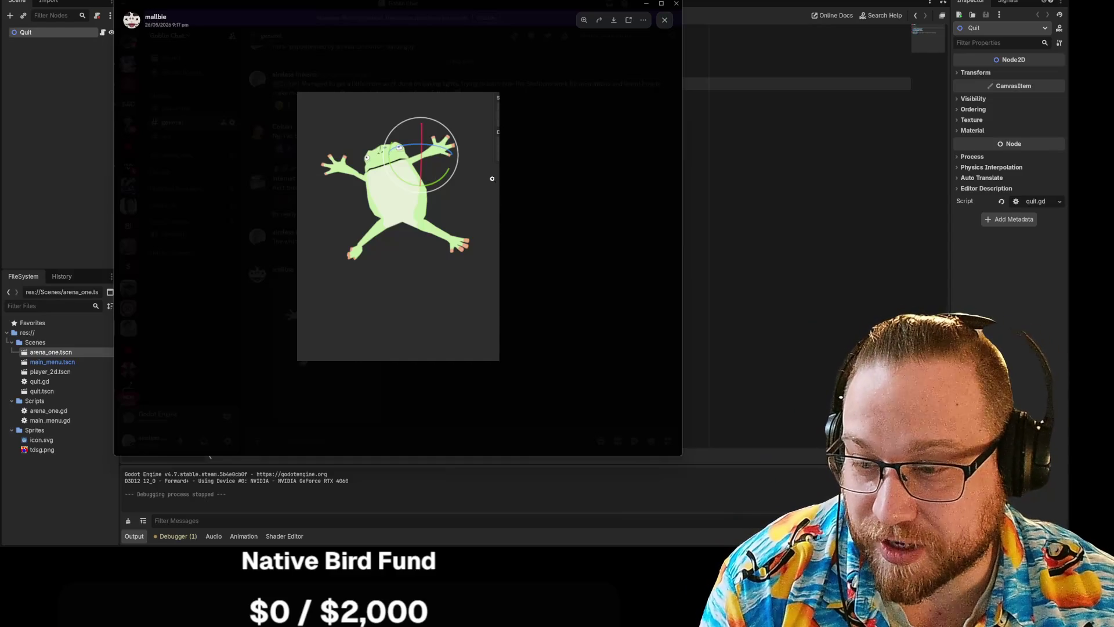
# Step: Drag the Discord window aside to bring Godot's quit.gd script back into view
pyautogui.moveTo(393, 2)
pyautogui.mouseDown()
pyautogui.moveTo(133, 58)
pyautogui.moveTo(0, 55)
pyautogui.mouseUp()
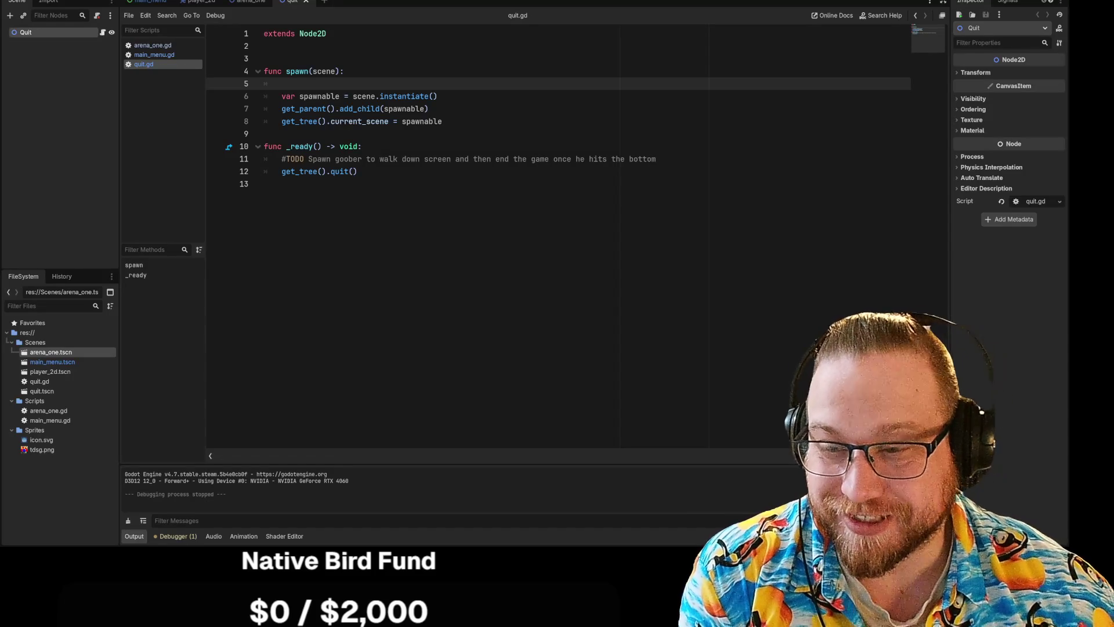
pyautogui.click(264, 184)
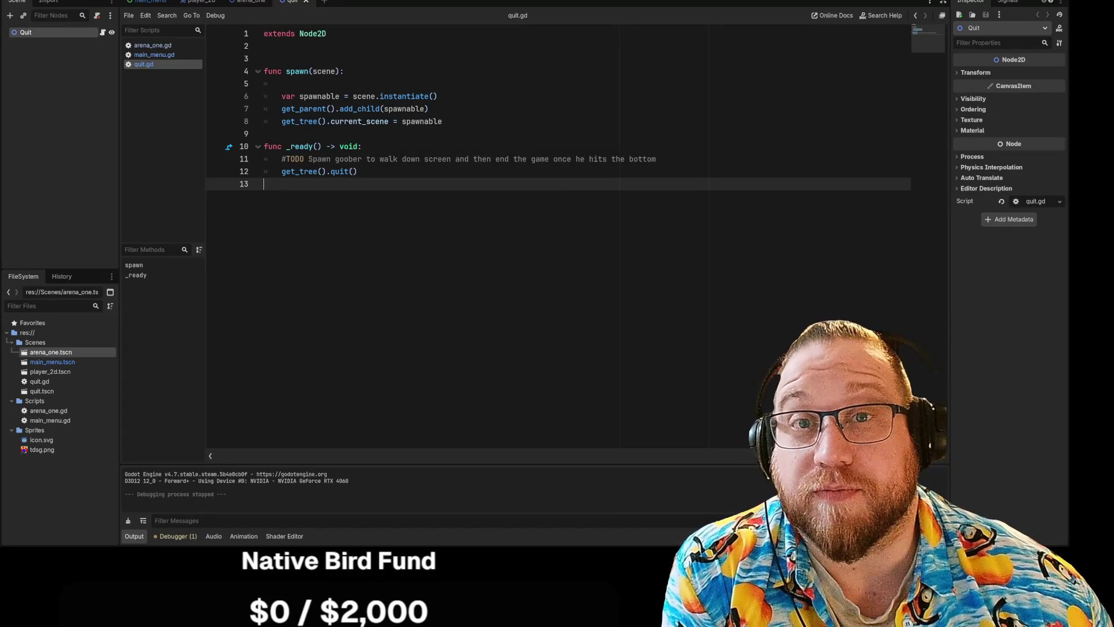
pyautogui.click(358, 171)
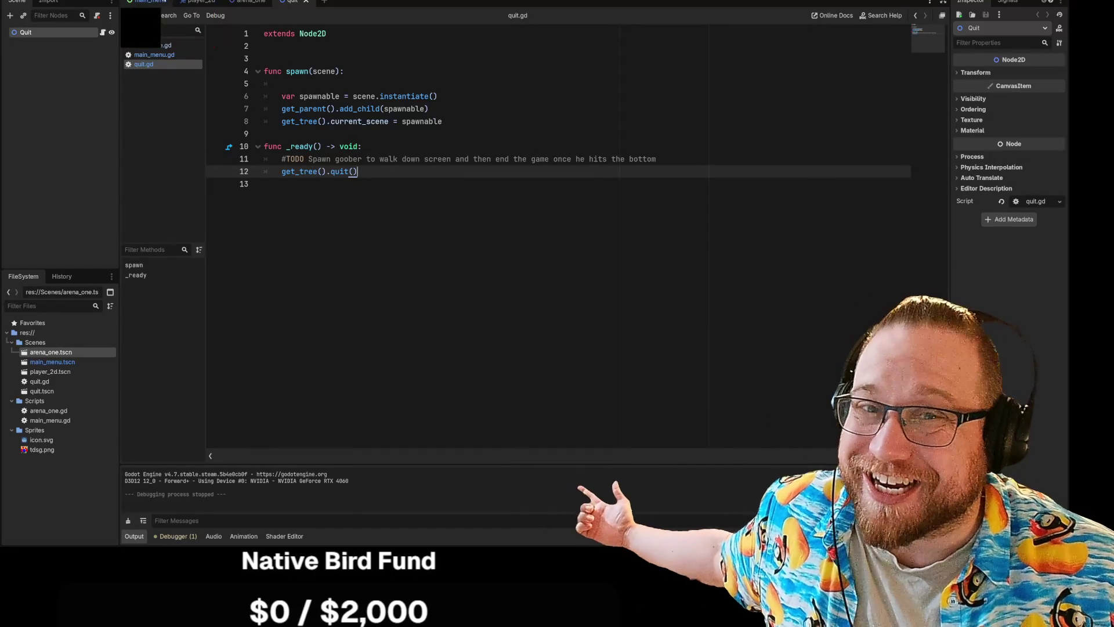
pyautogui.click(150, 2)
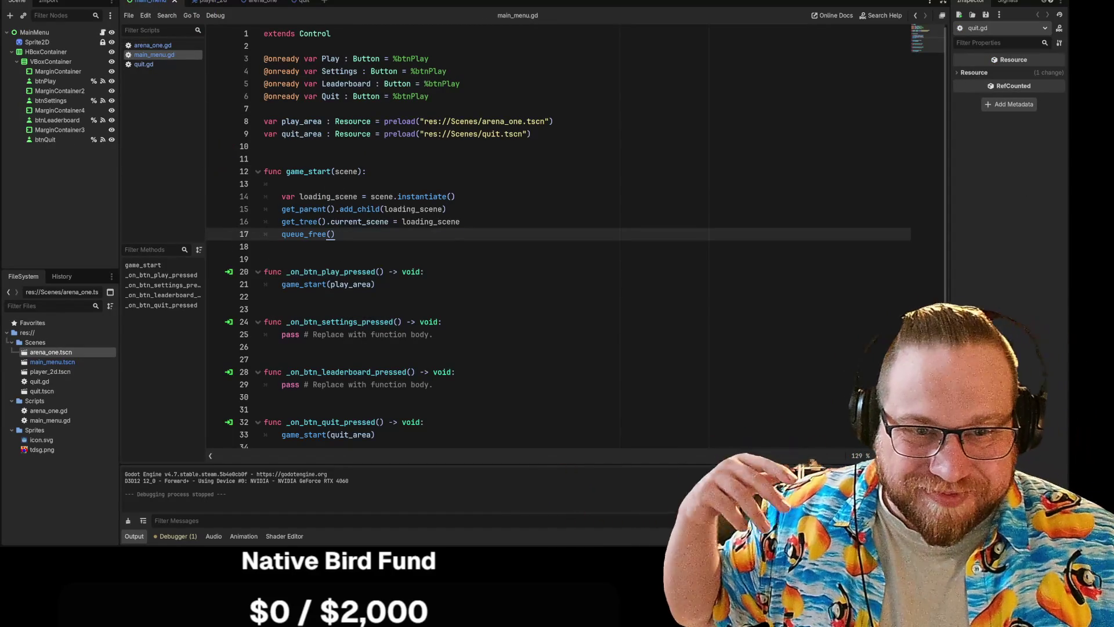
pyautogui.click(264, 246)
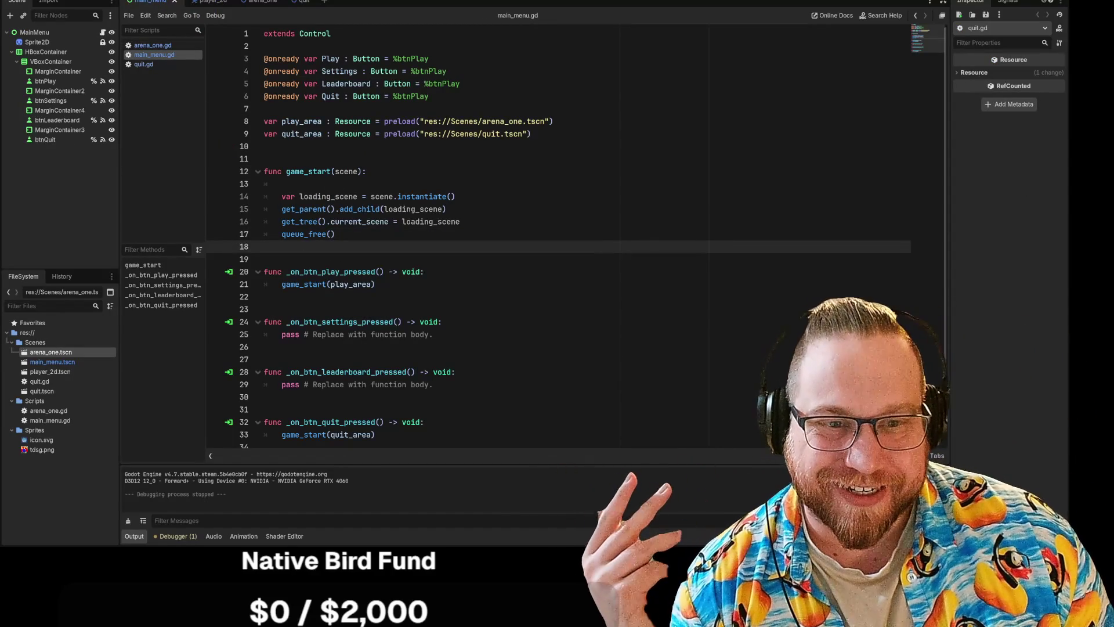
pyautogui.click(336, 234)
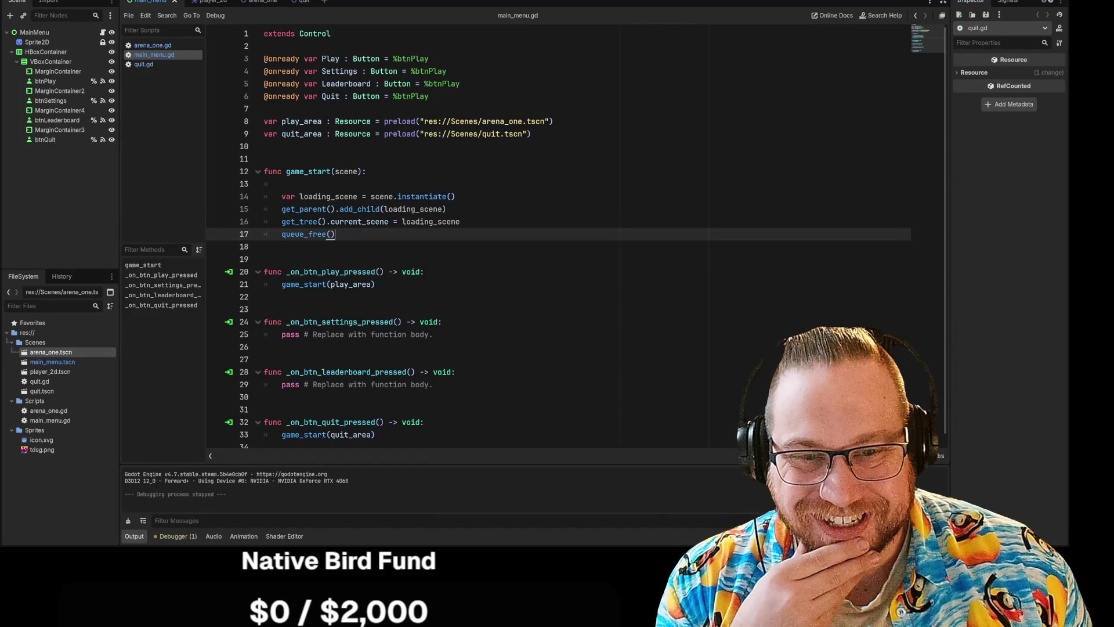
pyautogui.press('Down')
pyautogui.scroll(-1, 558, 236)
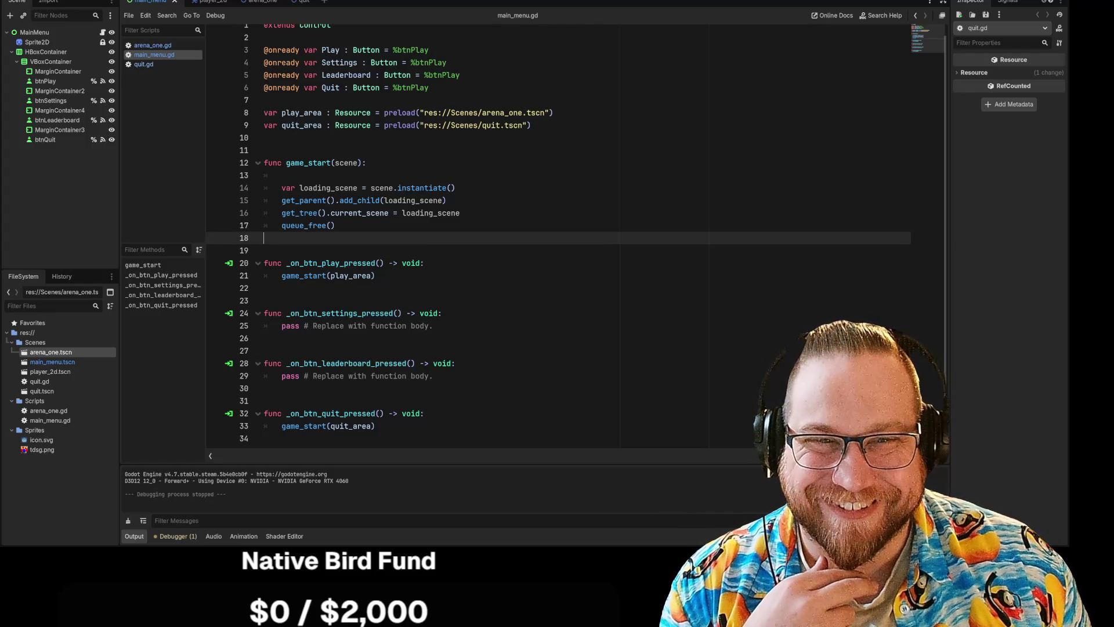
pyautogui.click(366, 163)
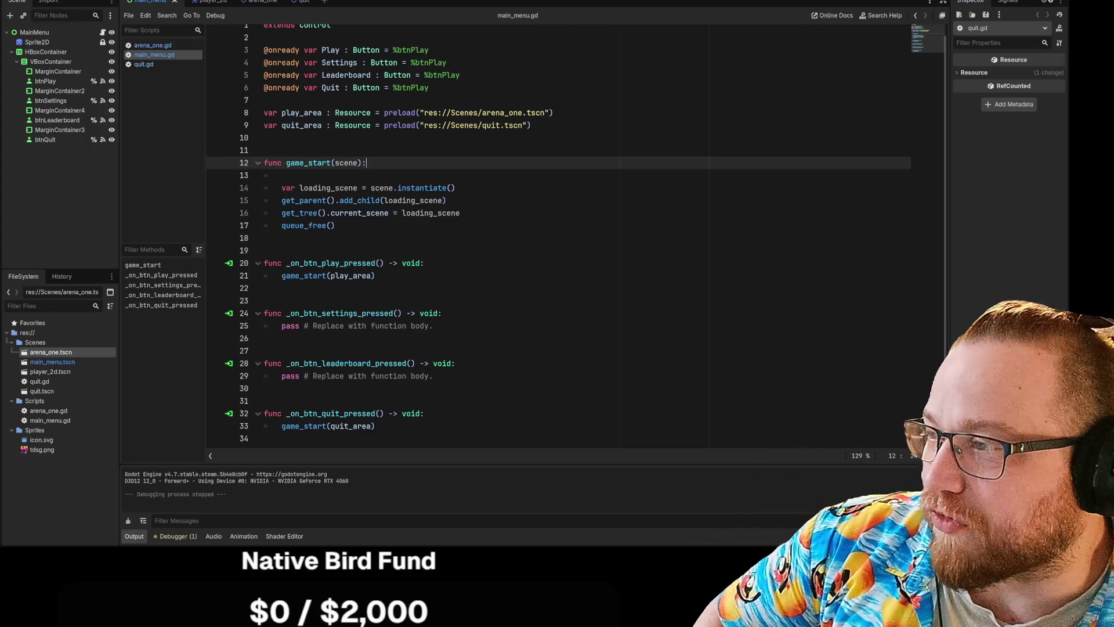
pyautogui.click(264, 238)
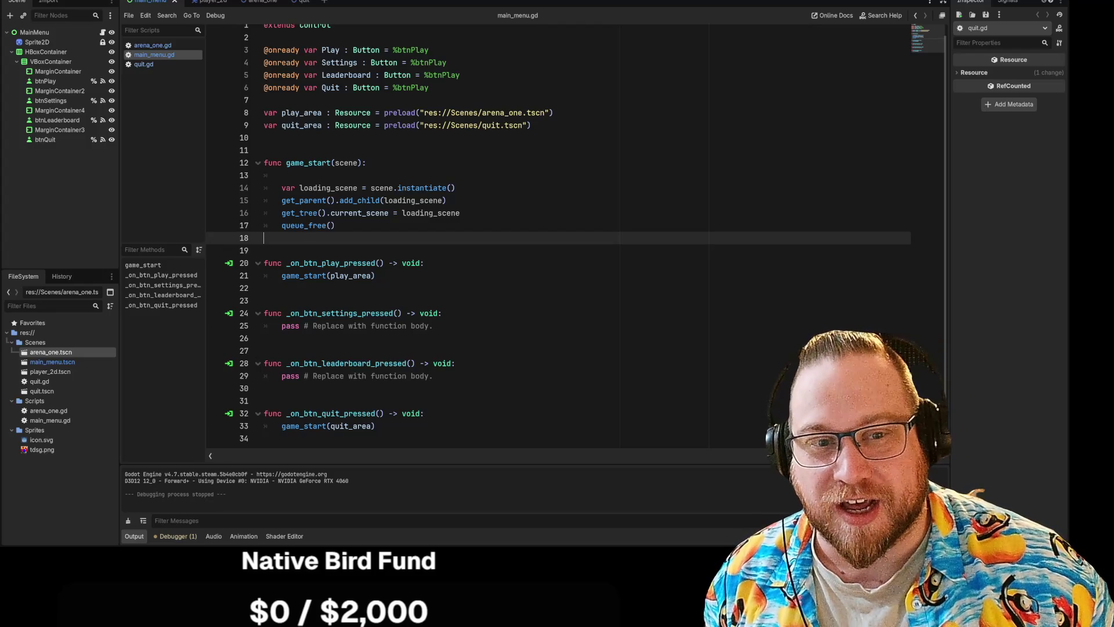
pyautogui.click(282, 175)
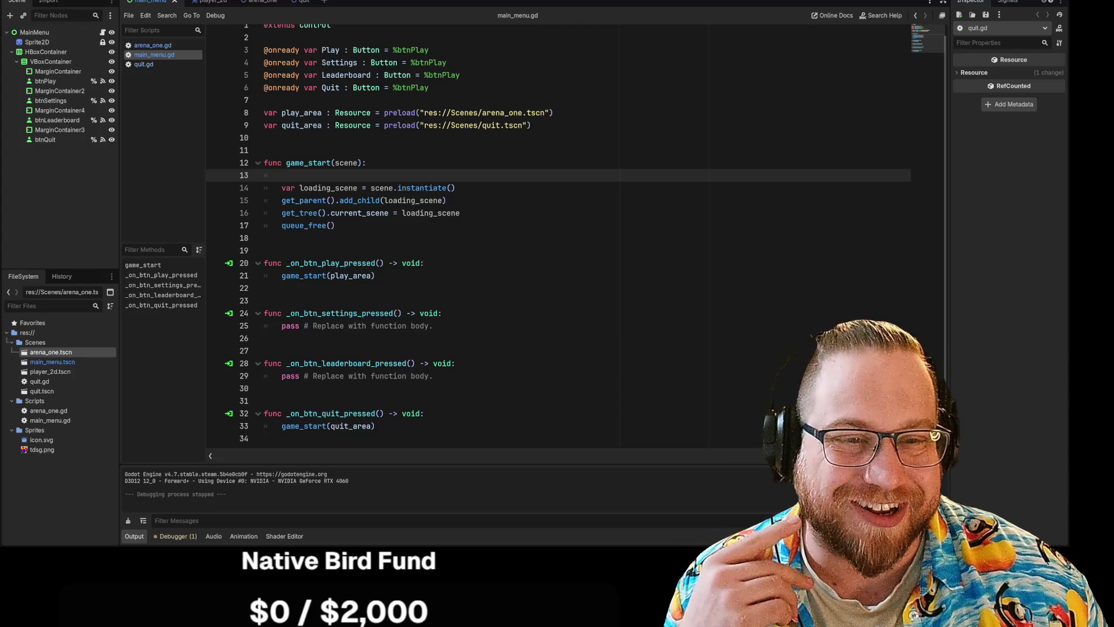
pyautogui.scroll(1, 557, 232)
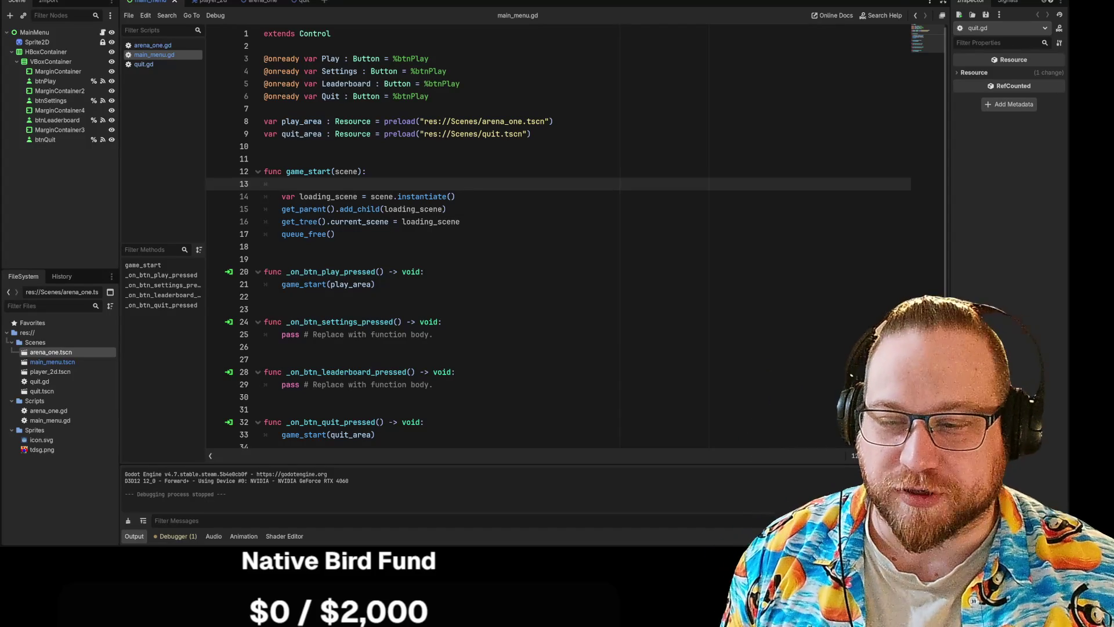
pyautogui.click(264, 297)
pyautogui.click(264, 309)
pyautogui.click(264, 296)
pyautogui.press('Up')
pyautogui.press('Up')
pyautogui.press('Up')
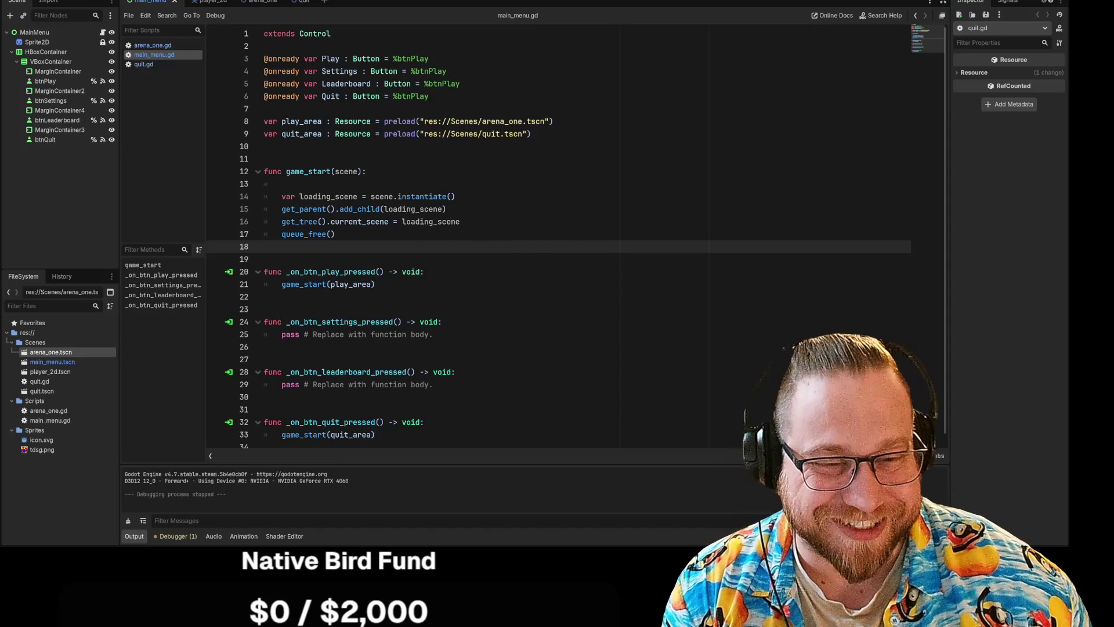
pyautogui.scroll(-1, 558, 236)
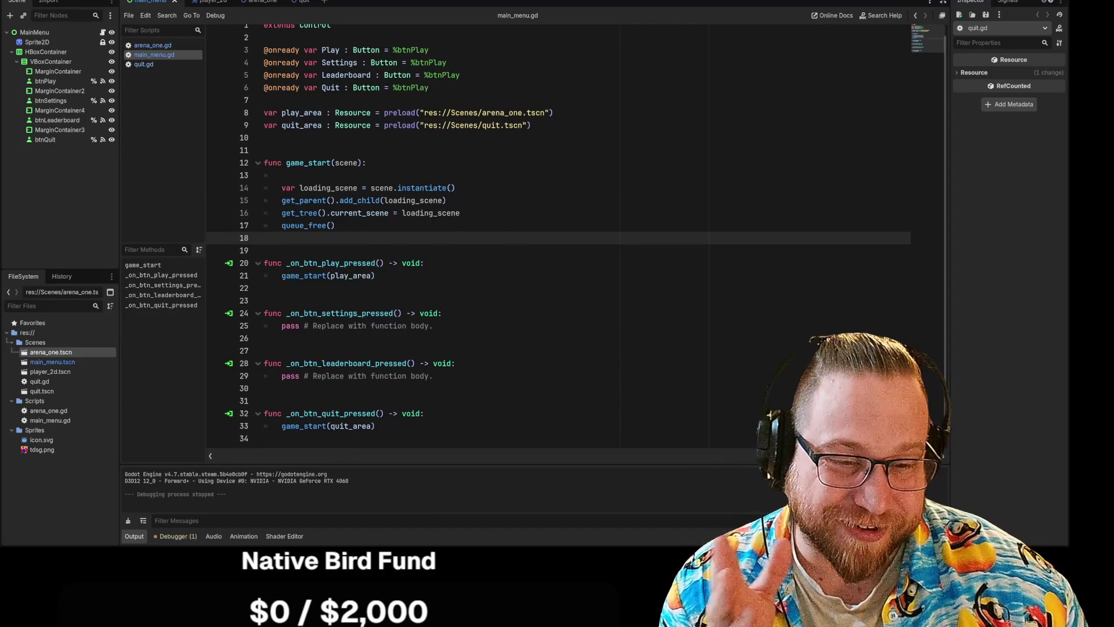
pyautogui.click(279, 288)
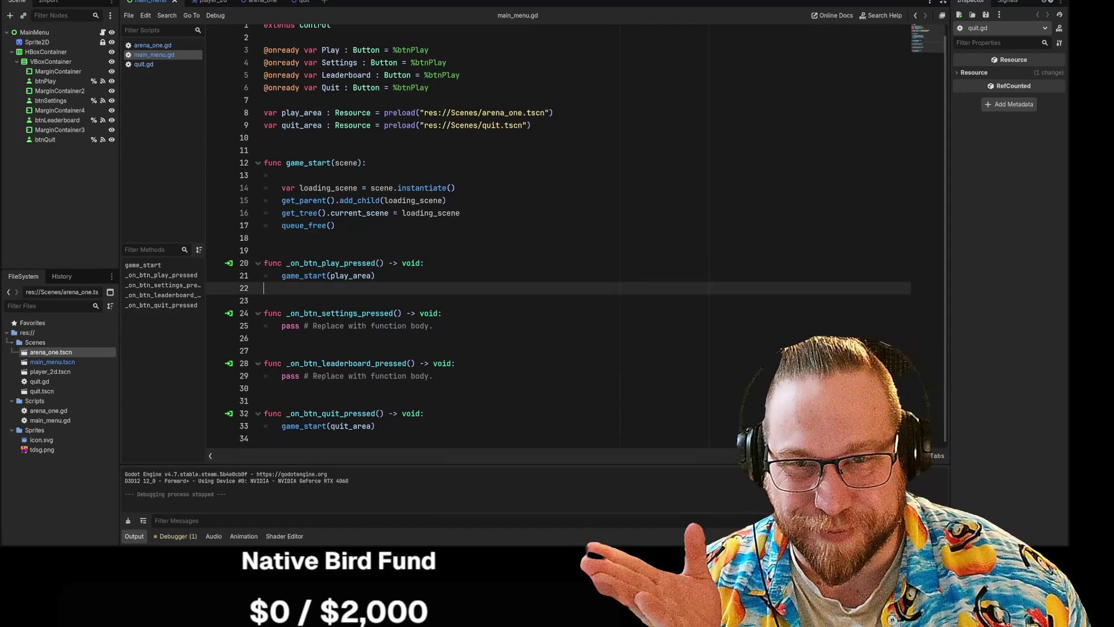
# Step: Open the player_2d scene and check the CollisionShape2D circle's radius in the 2D view
pyautogui.click(216, 2)
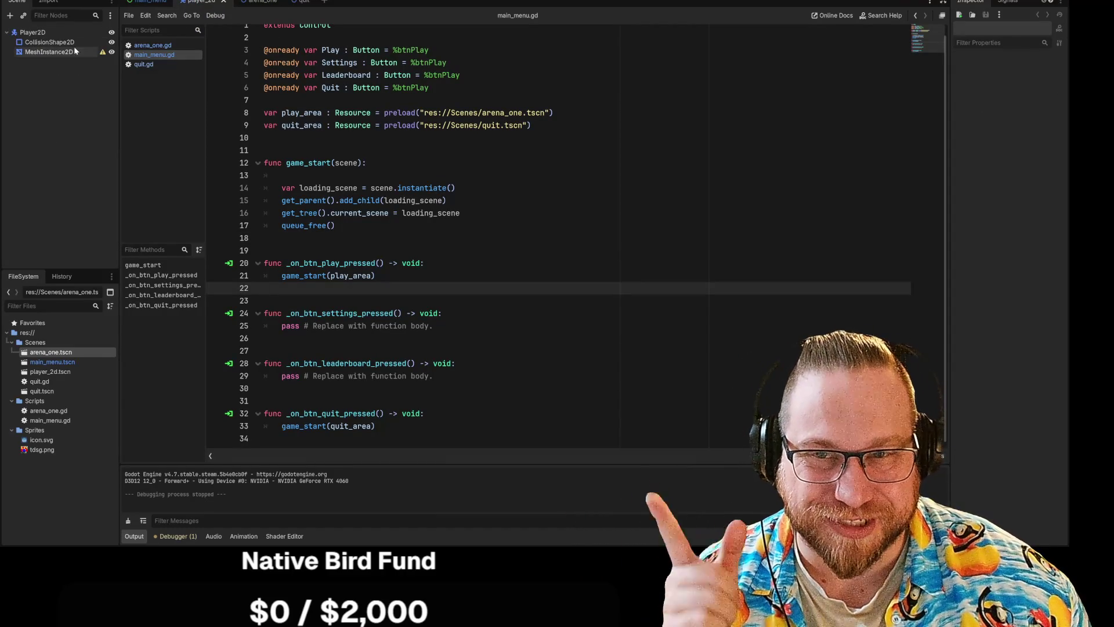
pyautogui.click(27, 33)
pyautogui.click(49, 43)
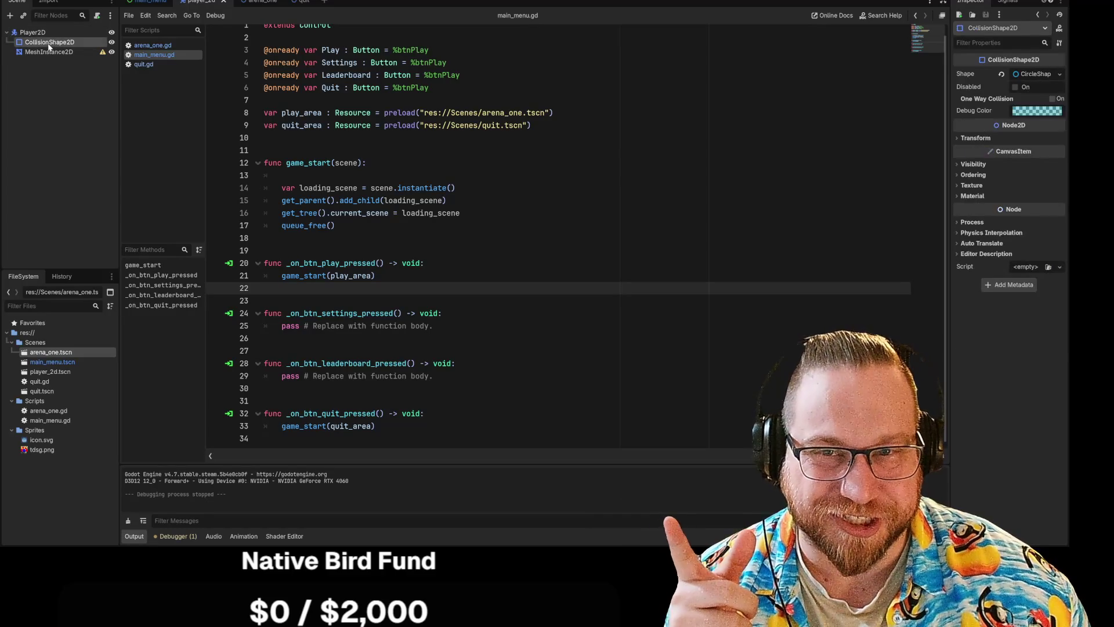
pyautogui.click(1036, 74)
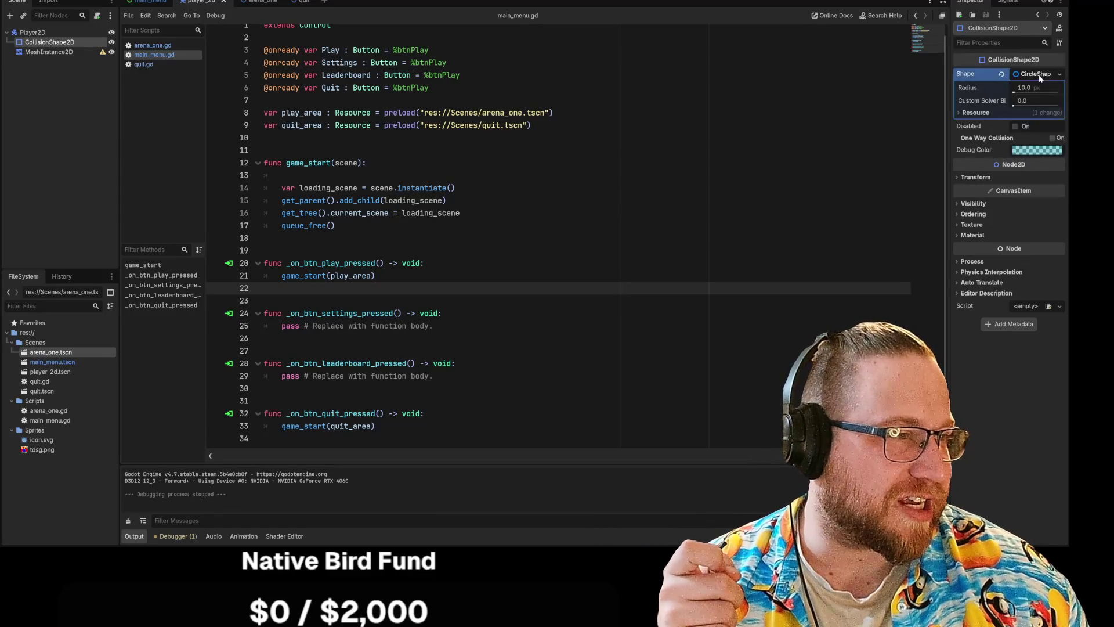
pyautogui.hotkey('ctrl', 'F1')
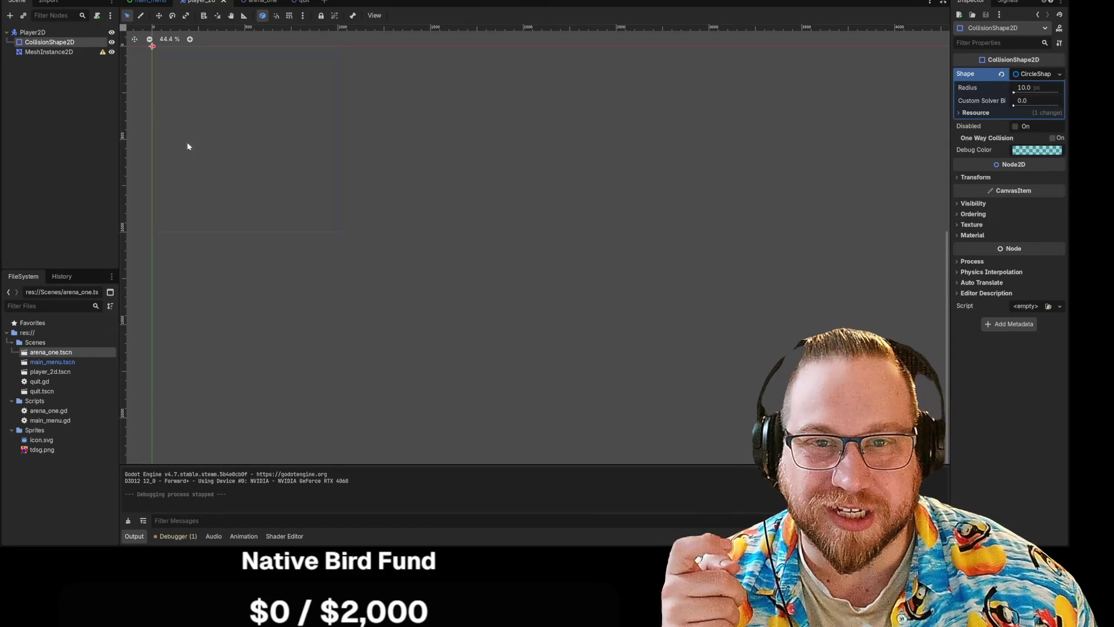
pyautogui.scroll(8, 154, 100)
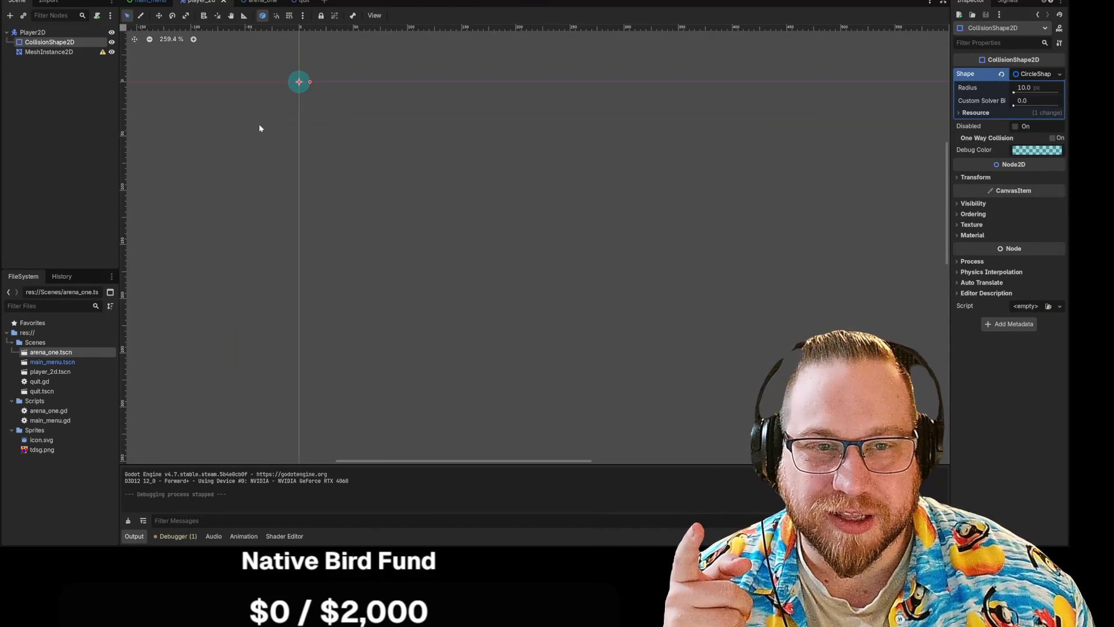
pyautogui.scroll(5, 270, 267)
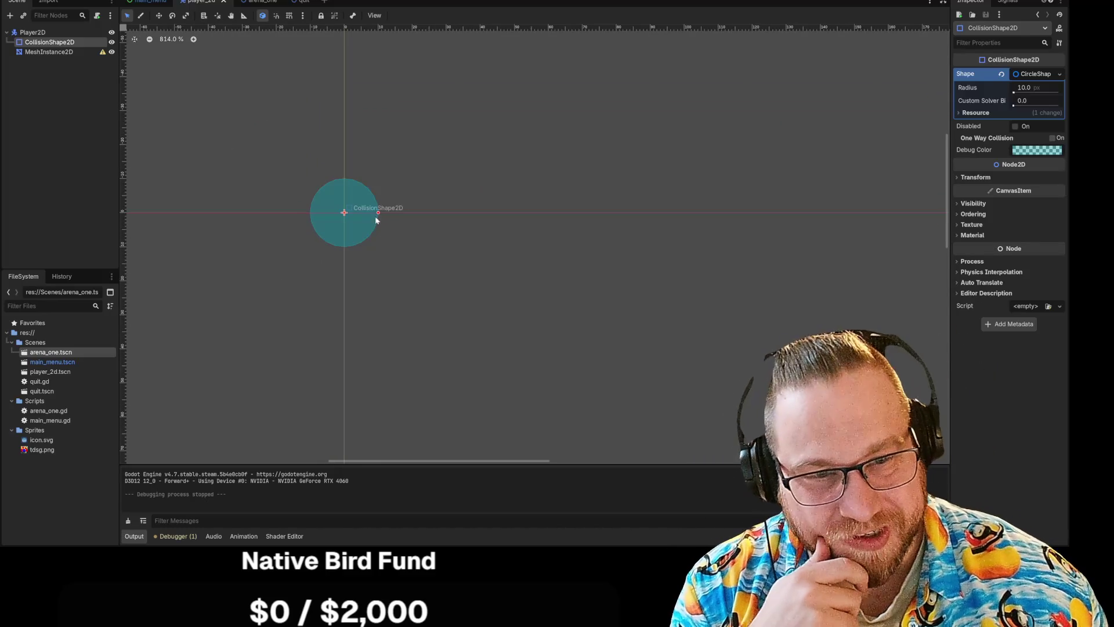
# Step: Give the MeshInstance2D a SphereMesh and scale it up to cover the collision circle
pyautogui.click(45, 52)
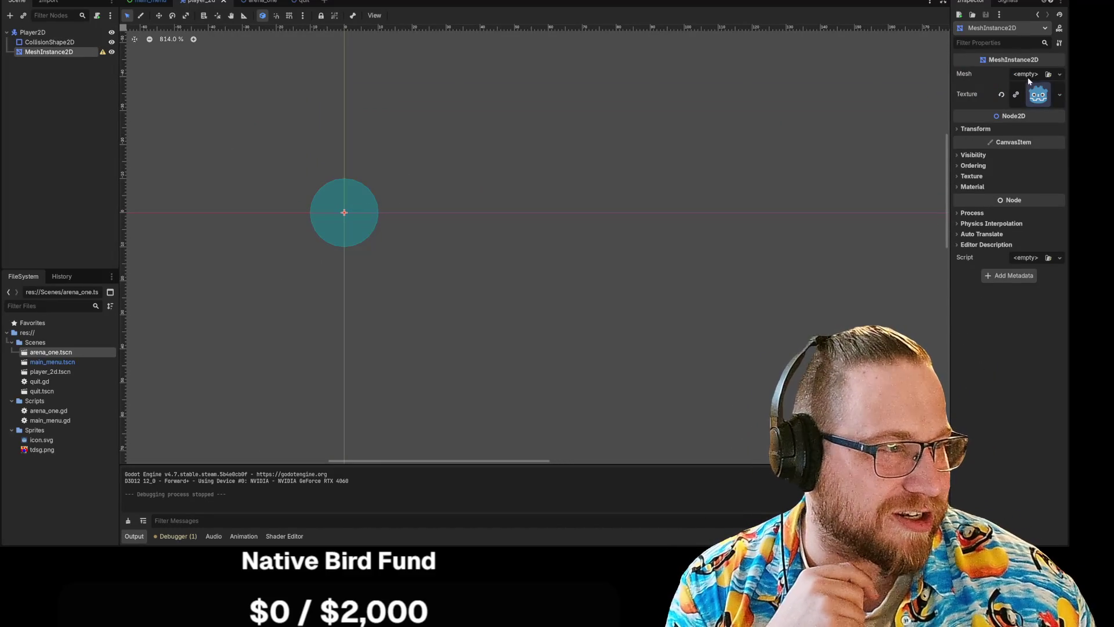
pyautogui.click(1025, 74)
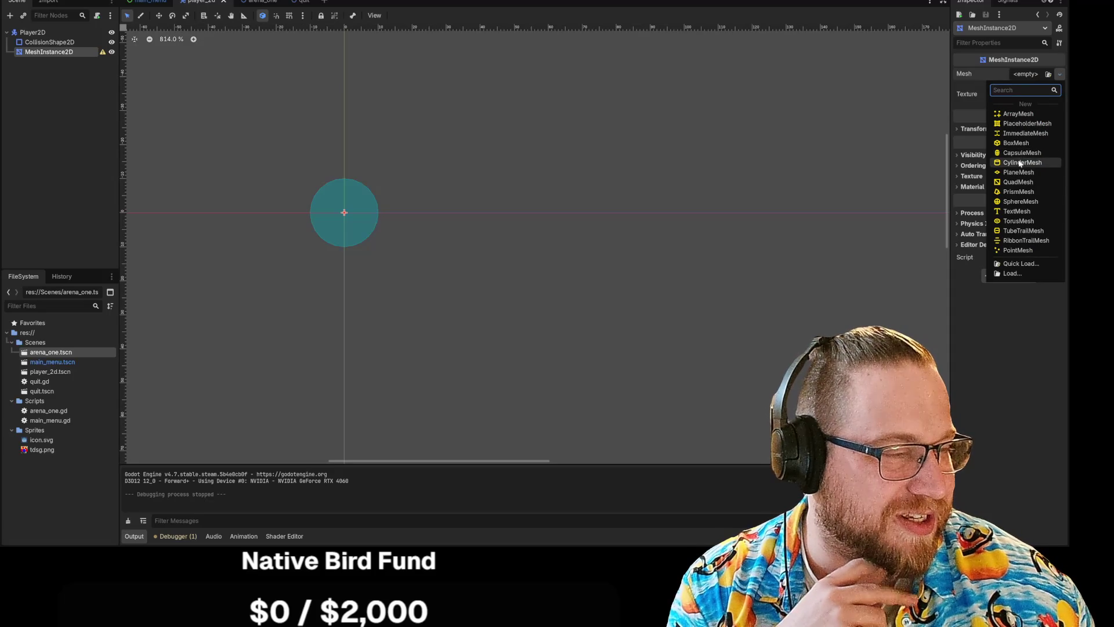
pyautogui.click(1021, 202)
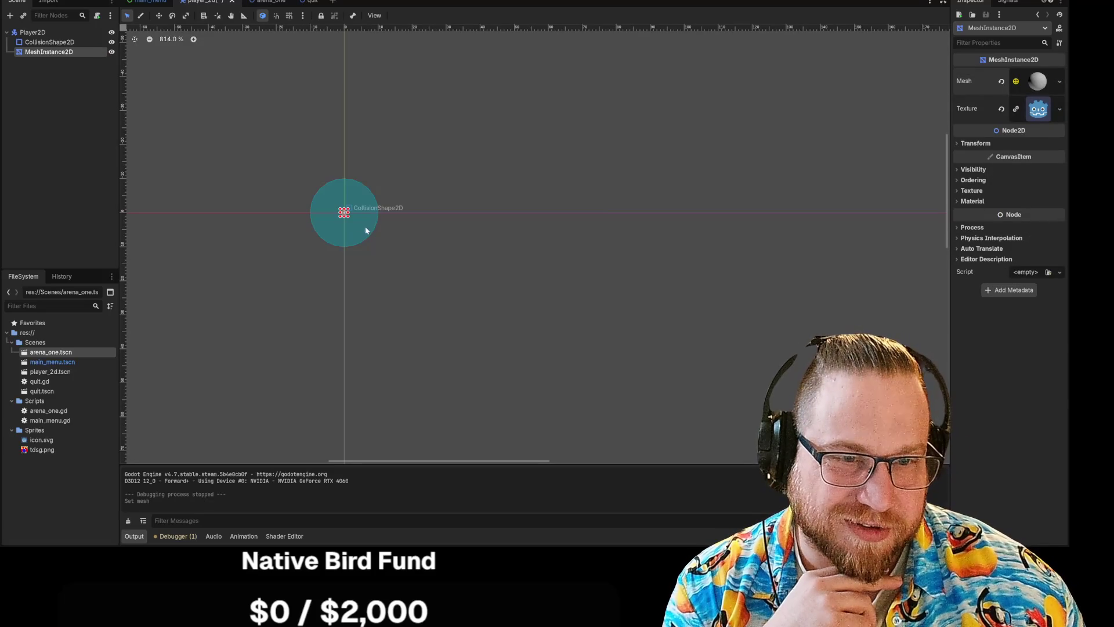
pyautogui.moveTo(349, 218); pyautogui.dragTo(383, 249)
pyautogui.moveTo(340, 209)
pyautogui.mouseDown()
pyautogui.moveTo(298, 169)
pyautogui.moveTo(308, 176)
pyautogui.mouseUp()
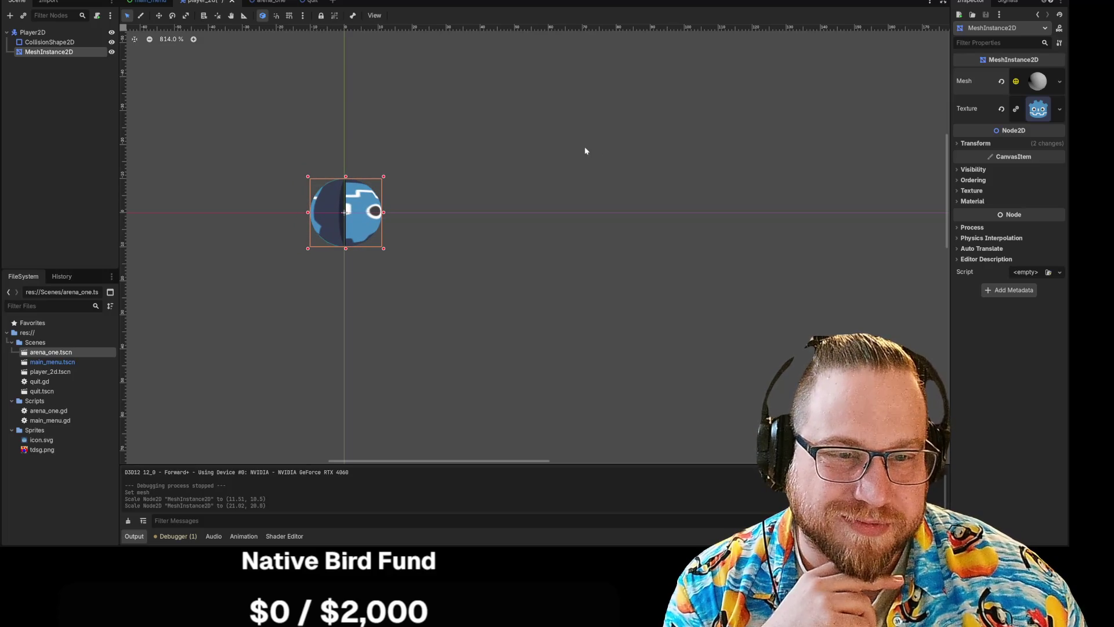
pyautogui.click(583, 152)
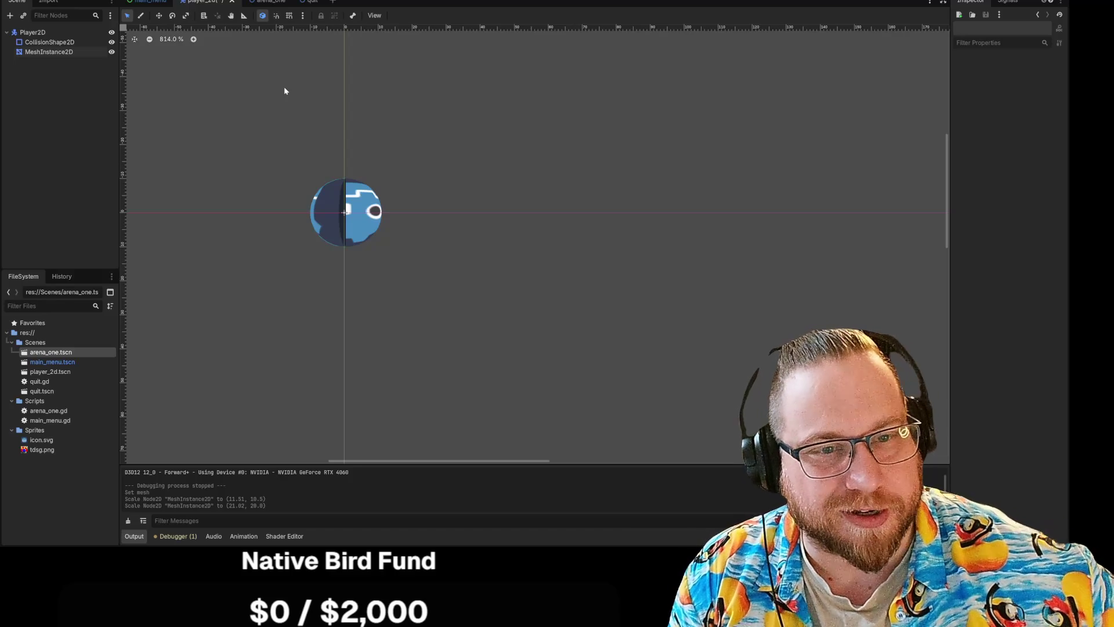
# Step: Stretch the textured sphere slightly taller and recentre it at position (0, 0)
pyautogui.click(348, 210)
pyautogui.moveTo(346, 176); pyautogui.dragTo(347, 175)
pyautogui.moveTo(350, 220); pyautogui.dragTo(348, 221)
pyautogui.click(510, 244)
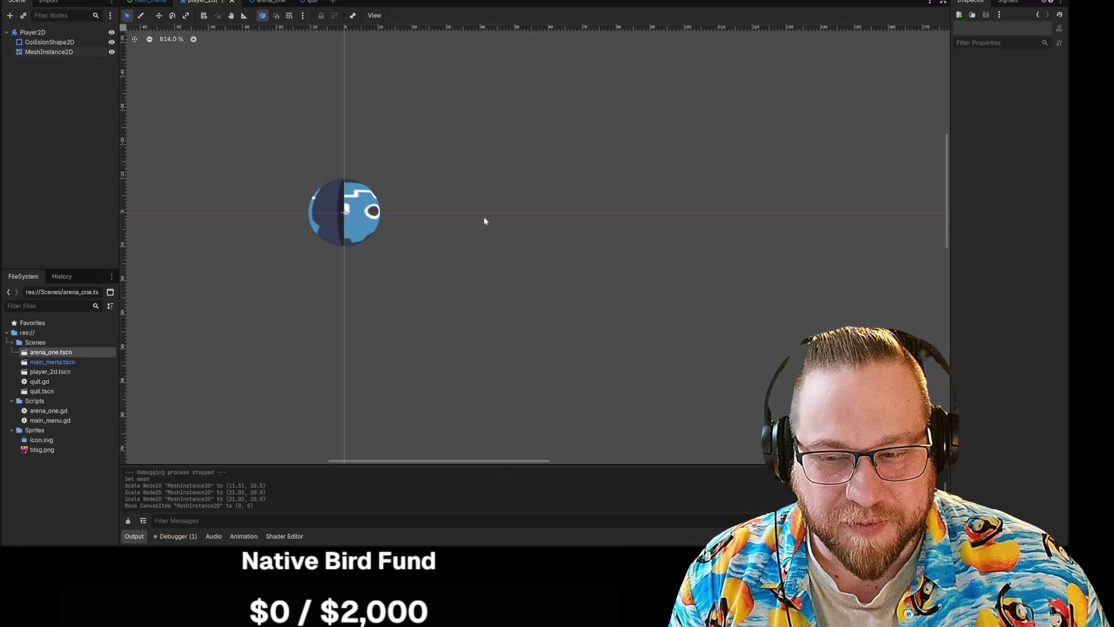
# Step: Zoom the 2D view to about 740% and pan the player sprite to the centre
pyautogui.scroll(-5, 472, 180)
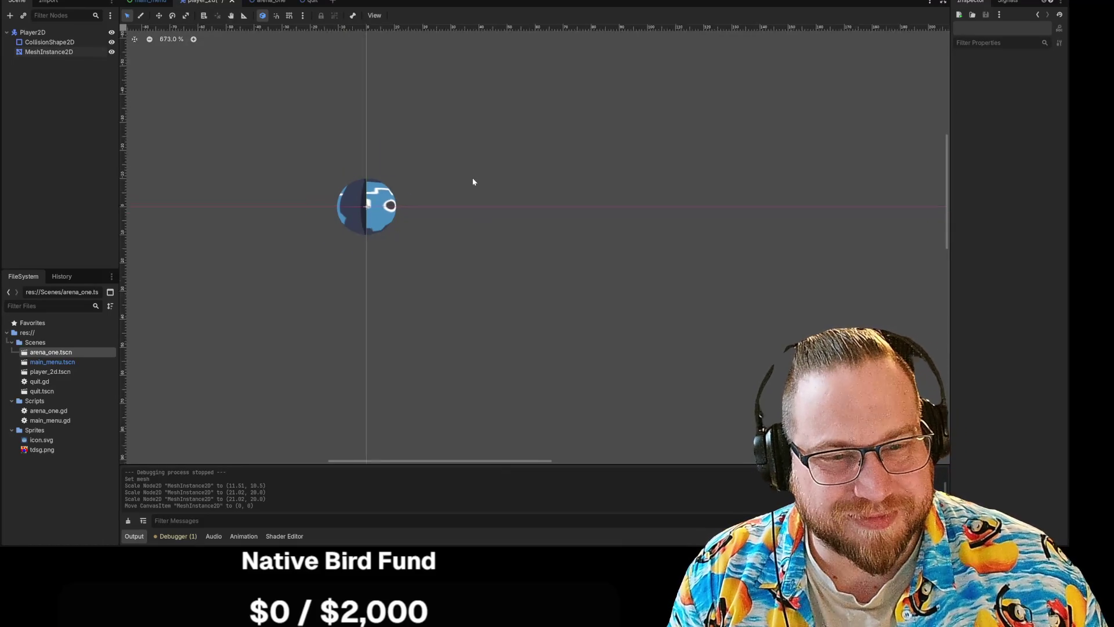
pyautogui.scroll(5, 306, 253)
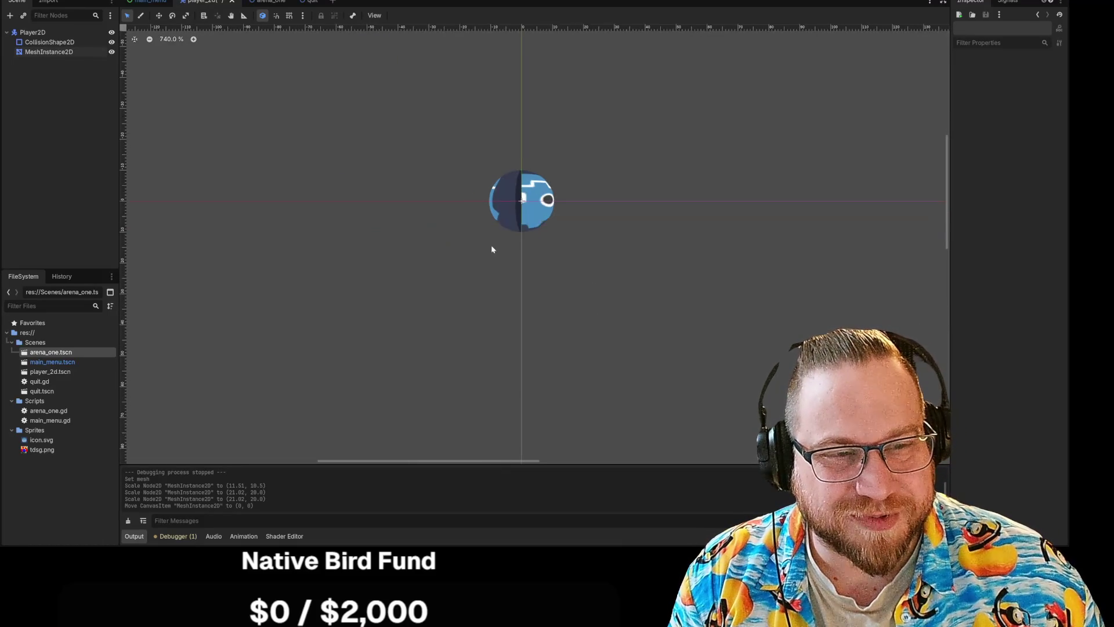
pyautogui.moveTo(492, 246); pyautogui.dragTo(393, 265)
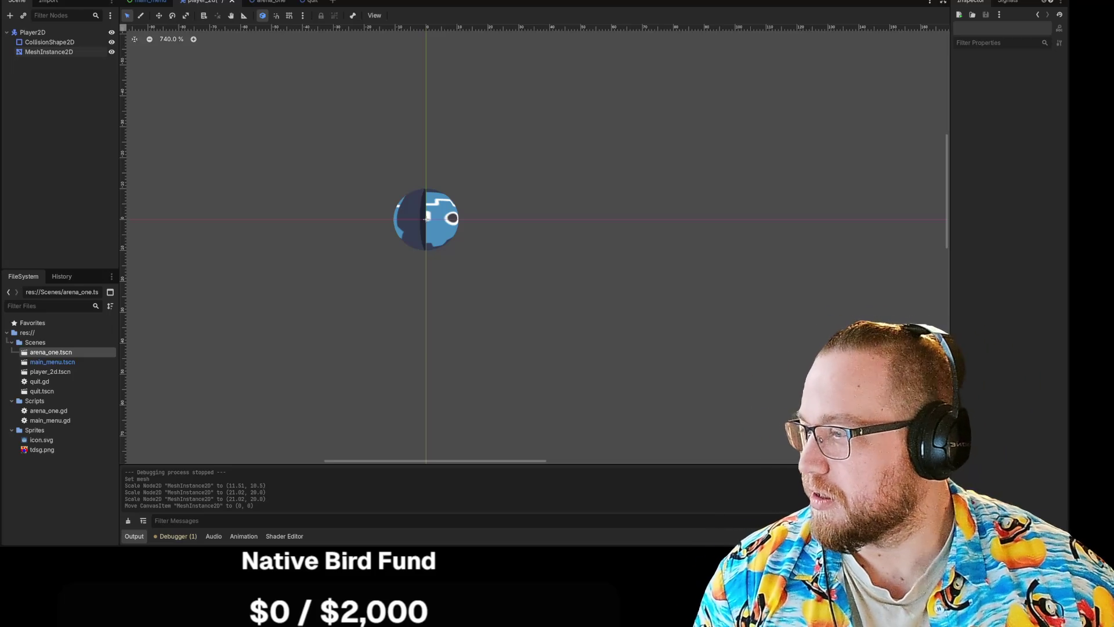
pyautogui.hotkey('alt', 'Tab')
pyautogui.moveTo(458, 50); pyautogui.dragTo(498, 33)
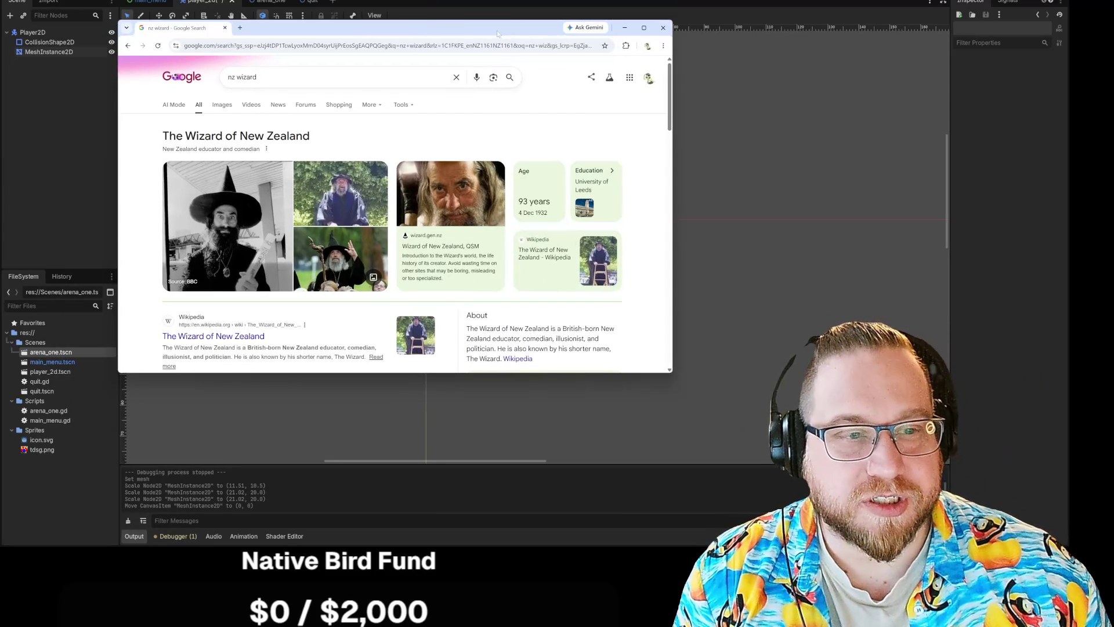
pyautogui.moveTo(670, 373); pyautogui.dragTo(778, 491)
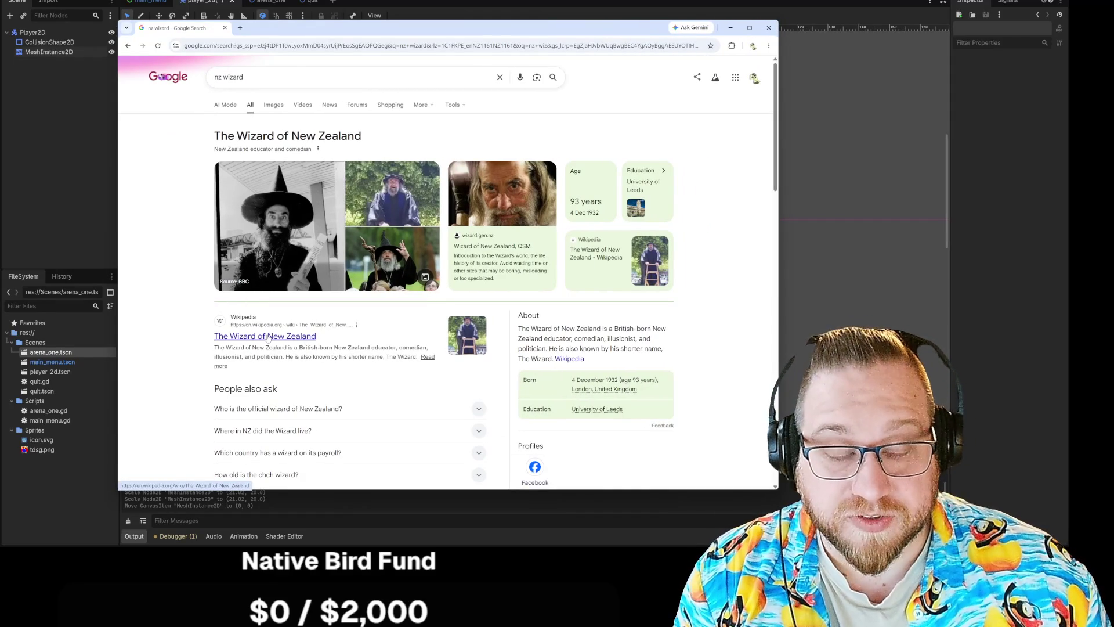
pyautogui.click(274, 106)
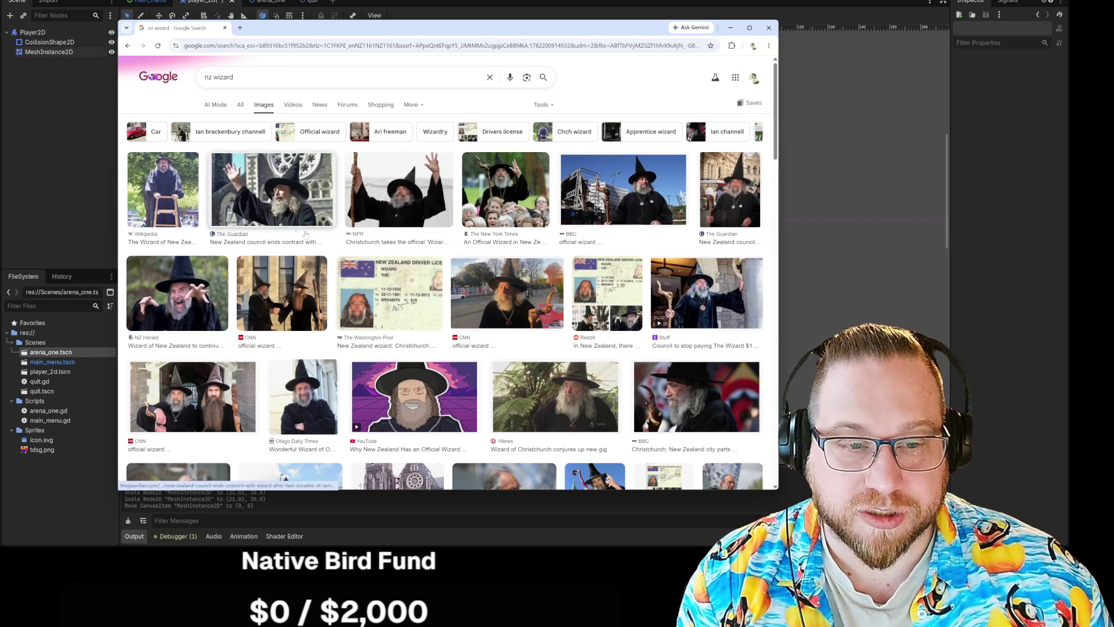
pyautogui.click(384, 272)
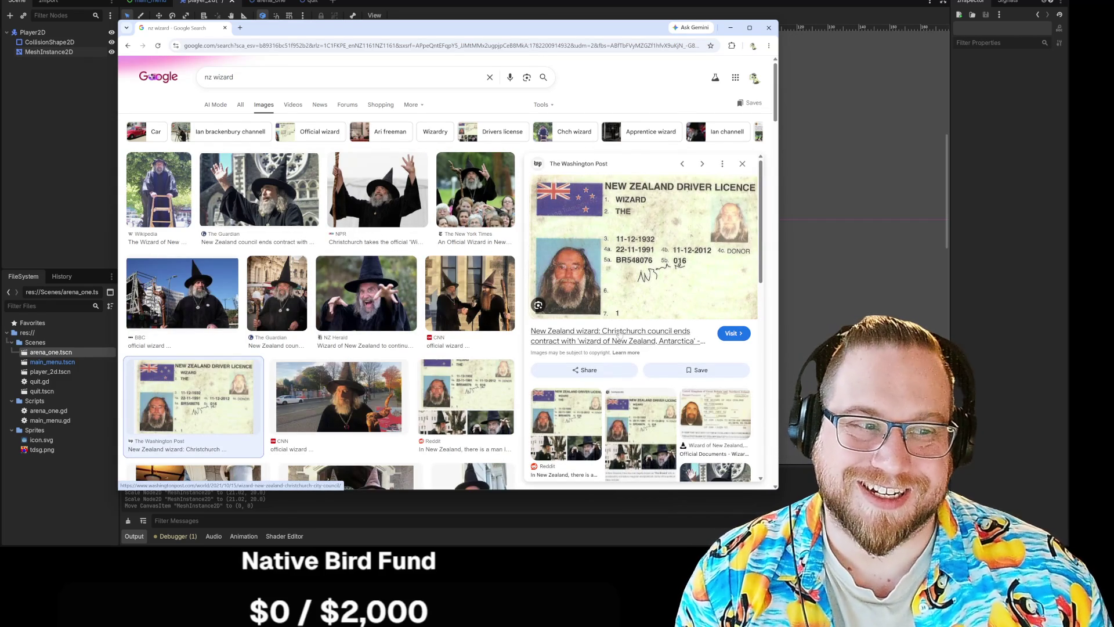
pyautogui.click(743, 164)
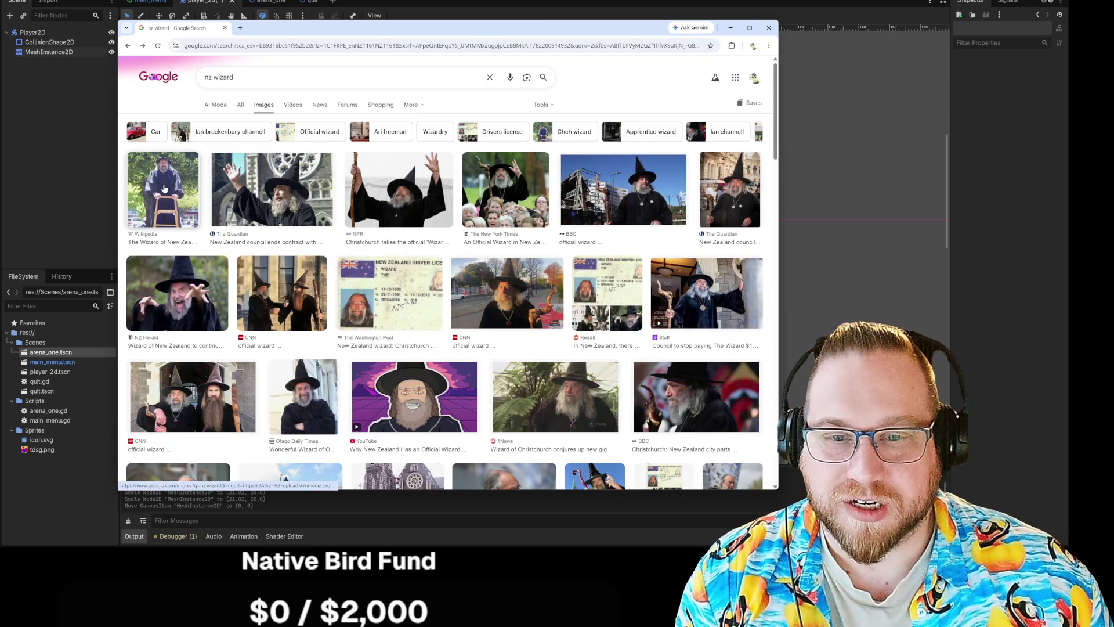
pyautogui.click(253, 201)
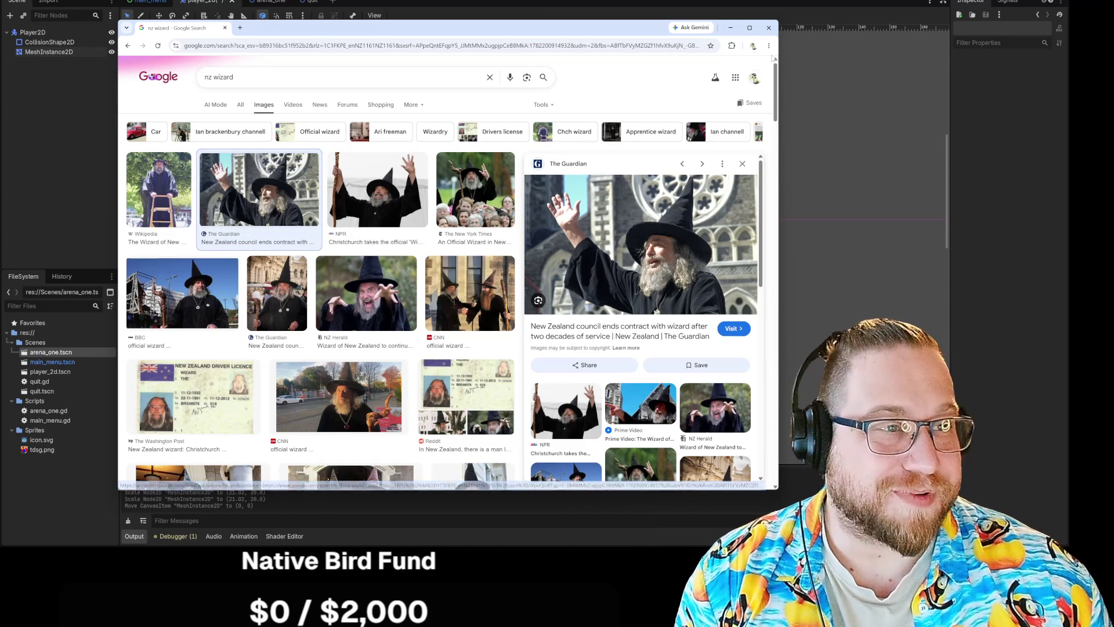
pyautogui.click(769, 27)
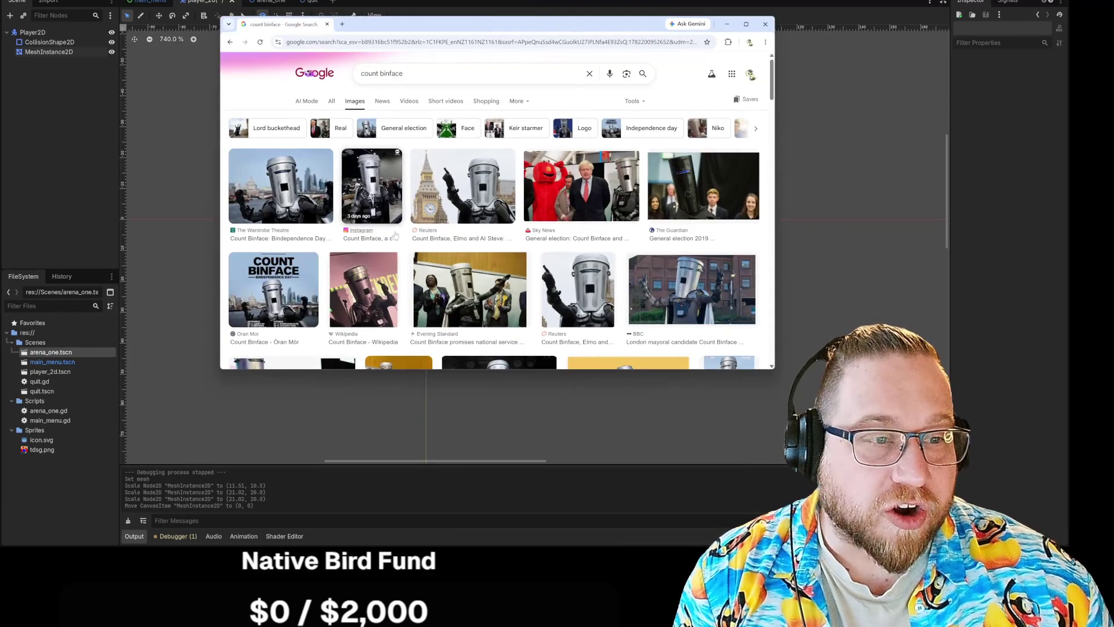
pyautogui.click(276, 189)
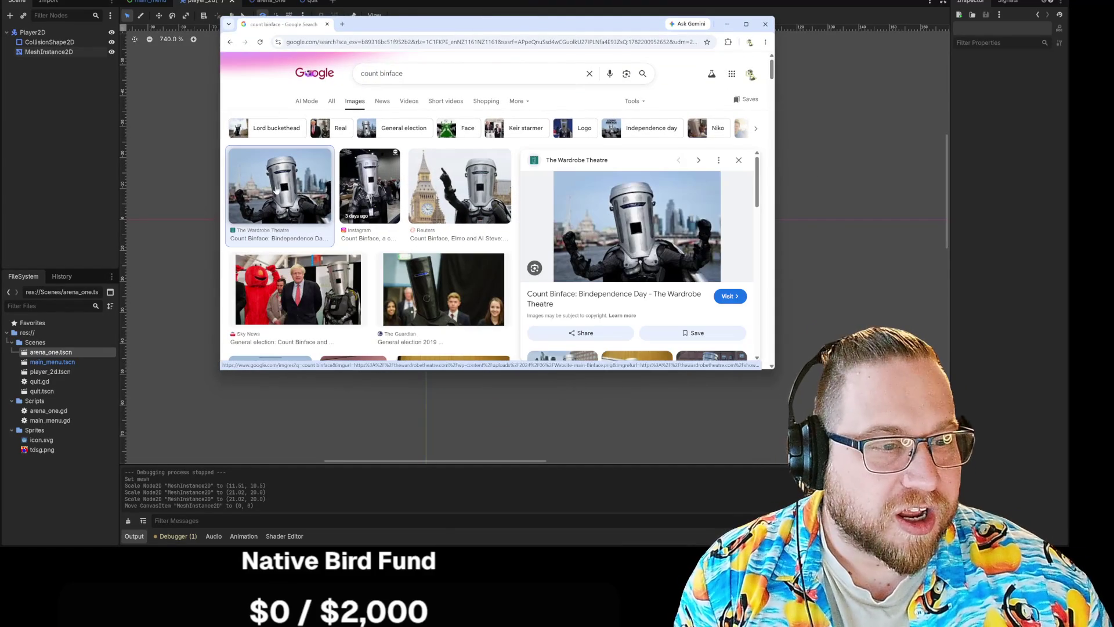
pyautogui.moveTo(776, 377)
pyautogui.mouseDown()
pyautogui.moveTo(859, 463)
pyautogui.moveTo(839, 438)
pyautogui.mouseUp()
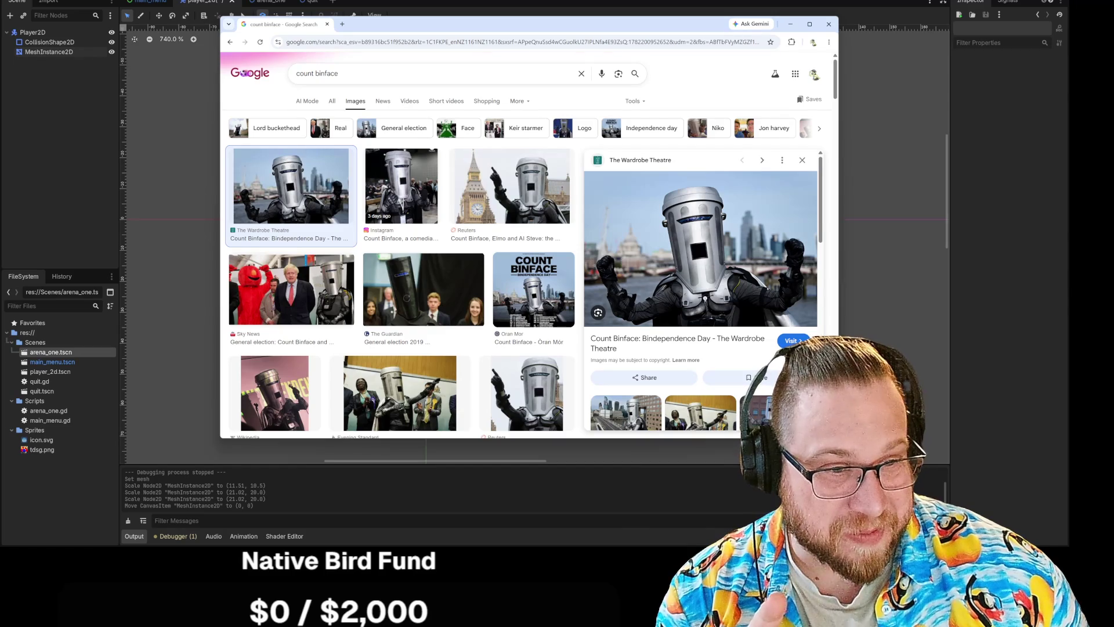
pyautogui.scroll(-10, 789, 309)
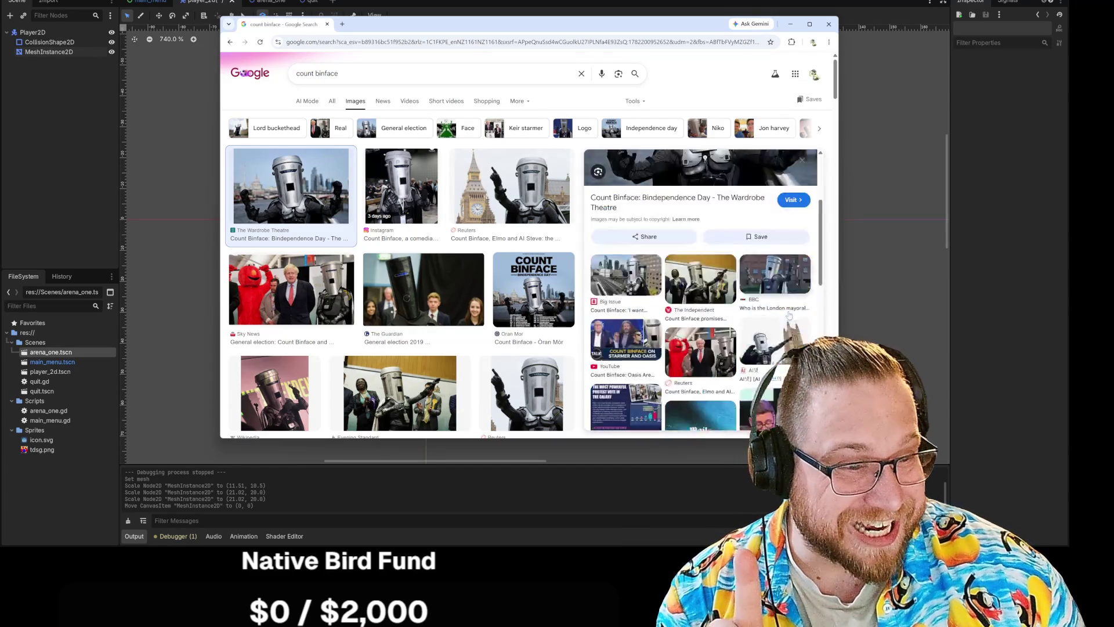
pyautogui.scroll(-2, 789, 309)
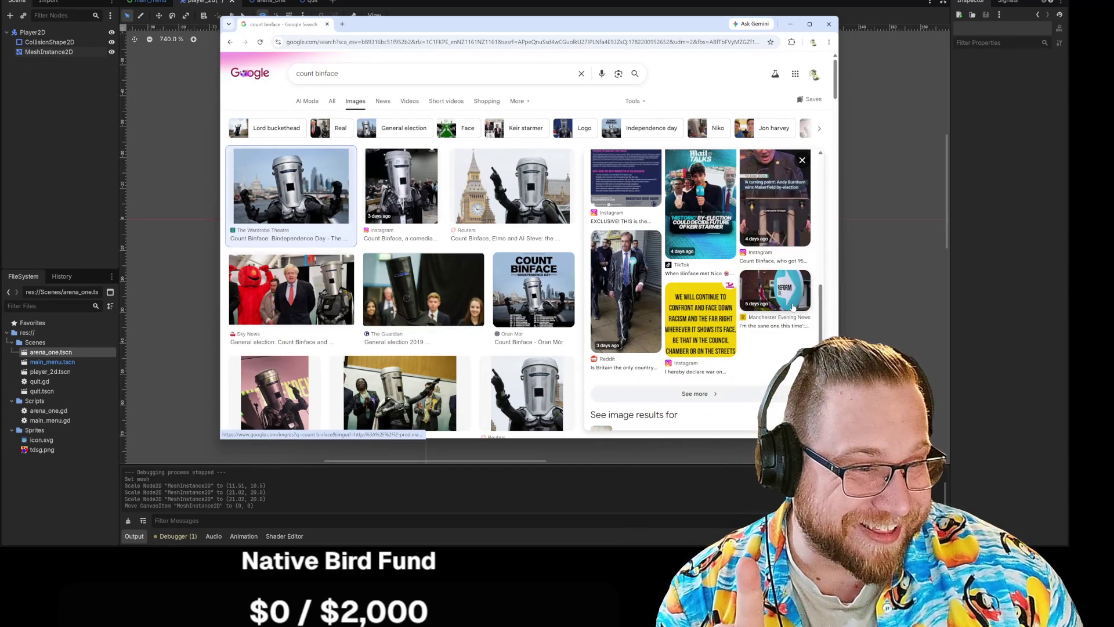
pyautogui.scroll(-3, 793, 307)
pyautogui.scroll(15, 793, 307)
pyautogui.scroll(-3, 514, 342)
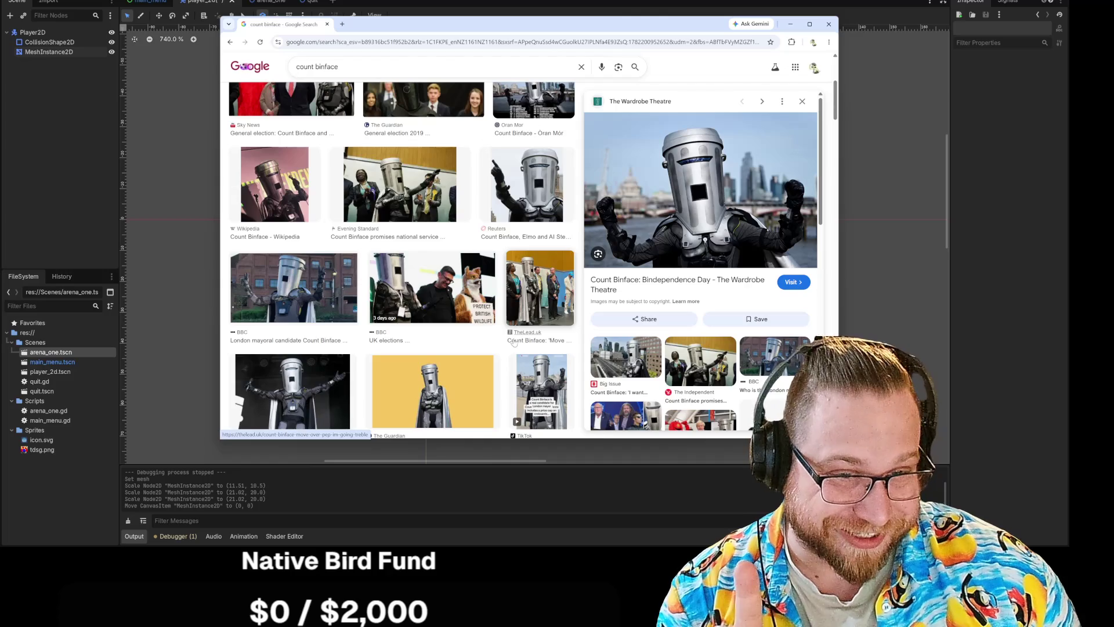
pyautogui.scroll(-2, 514, 342)
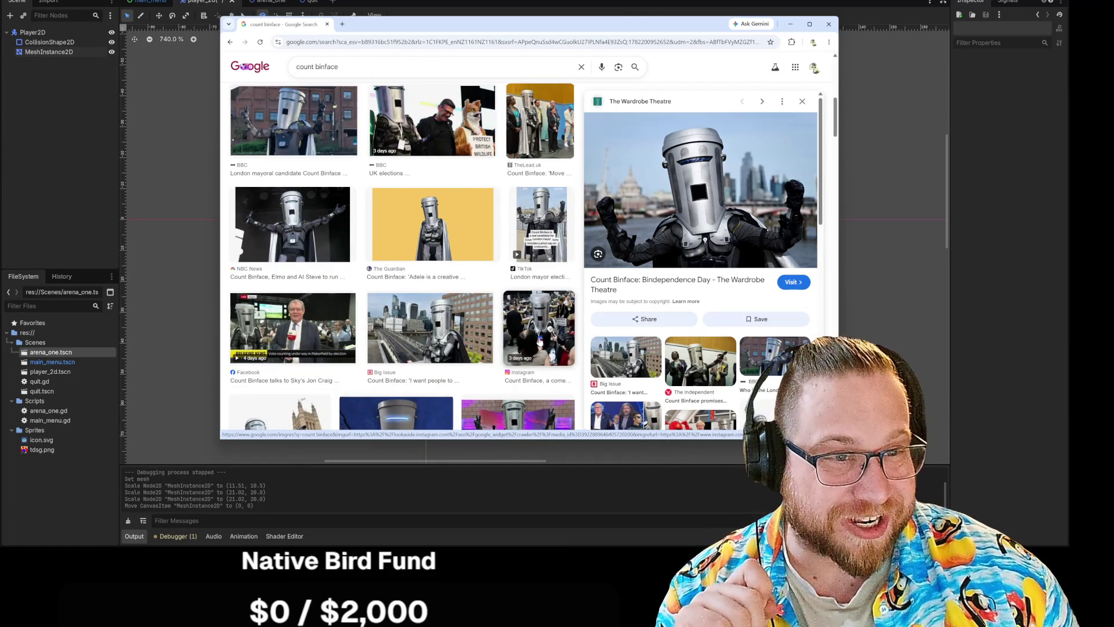
pyautogui.scroll(-3, 549, 342)
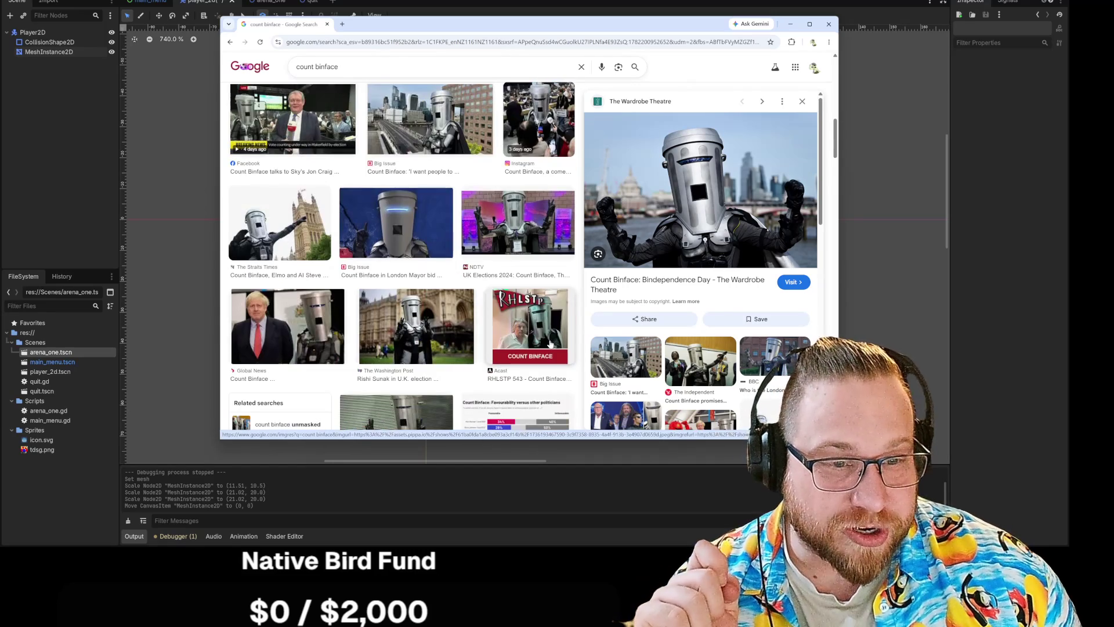
pyautogui.scroll(-3, 549, 344)
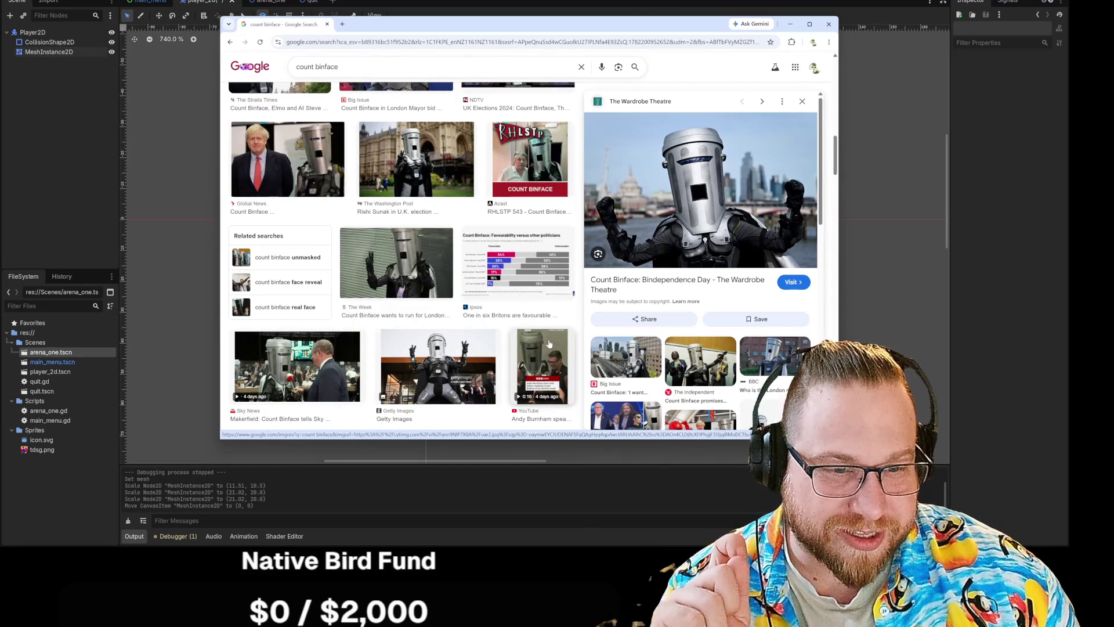
pyautogui.scroll(10, 549, 344)
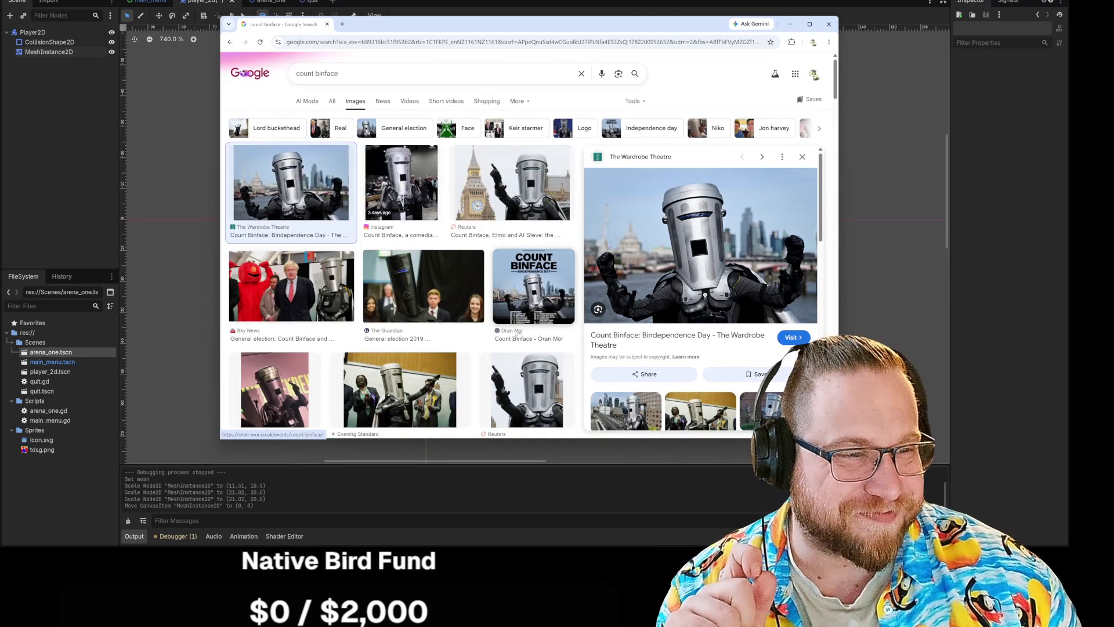
pyautogui.click(790, 24)
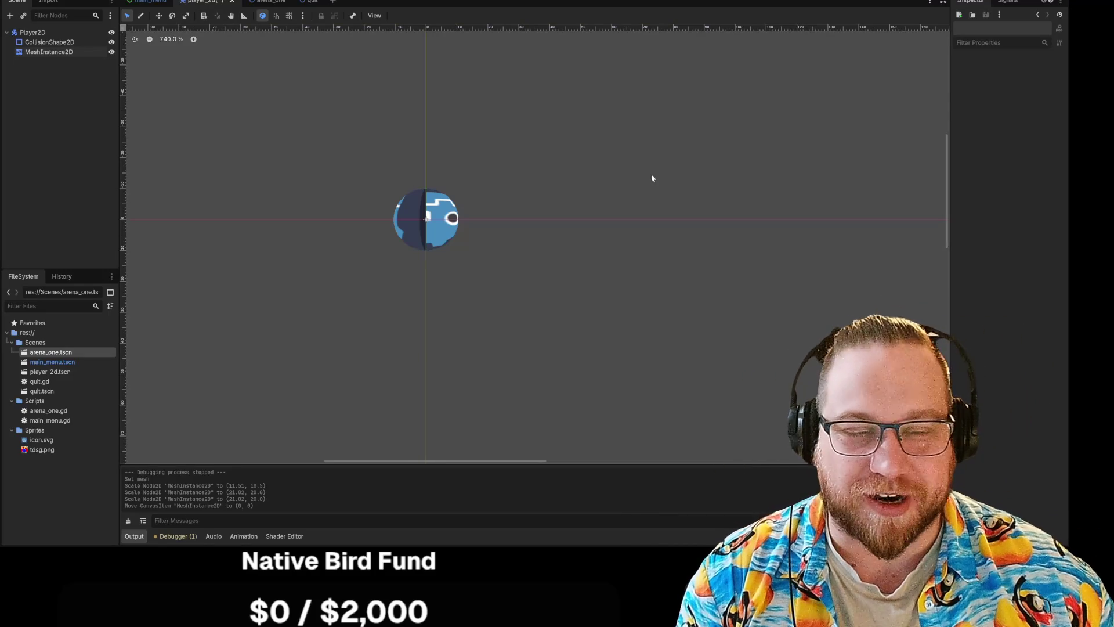
# Step: Save the player_2d scene from its tab menu, then switch to the main_menu scene
pyautogui.rightClick(197, 2)
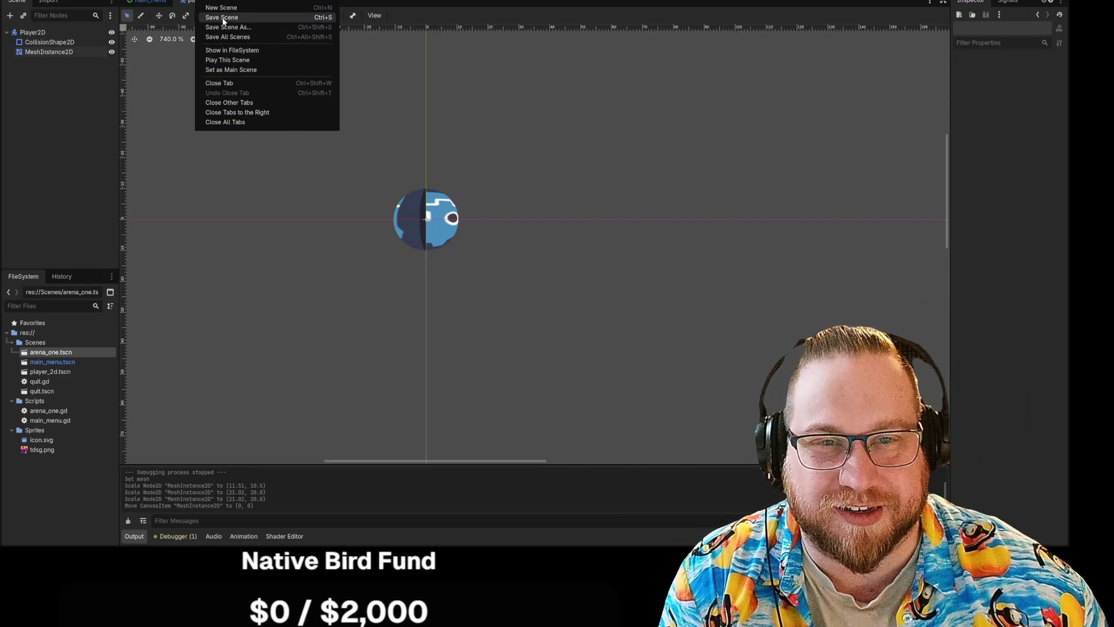
pyautogui.click(224, 18)
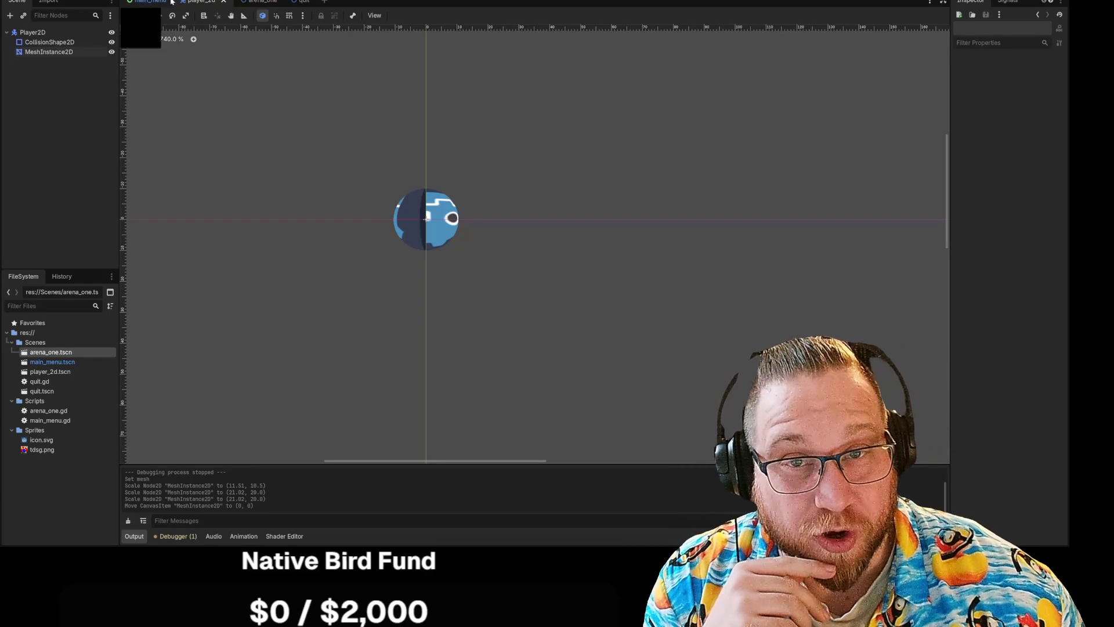
pyautogui.click(150, 1)
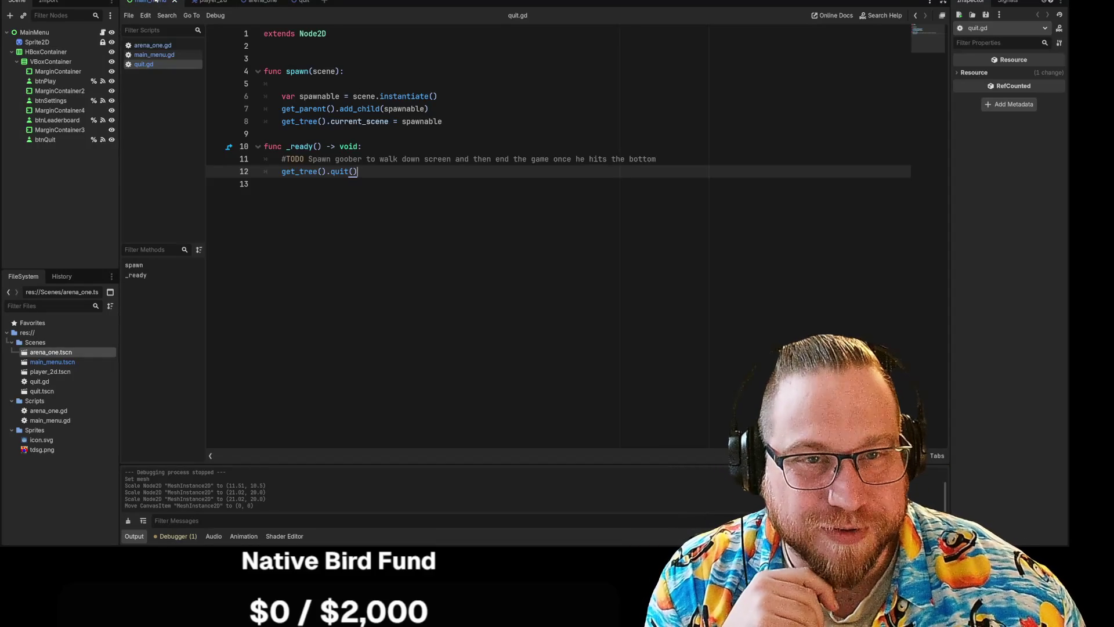
# Step: Review arena_one.gd's SPAWN PLAYER code and Player preload line, then show arena_one with main_menu.gd
pyautogui.click(151, 46)
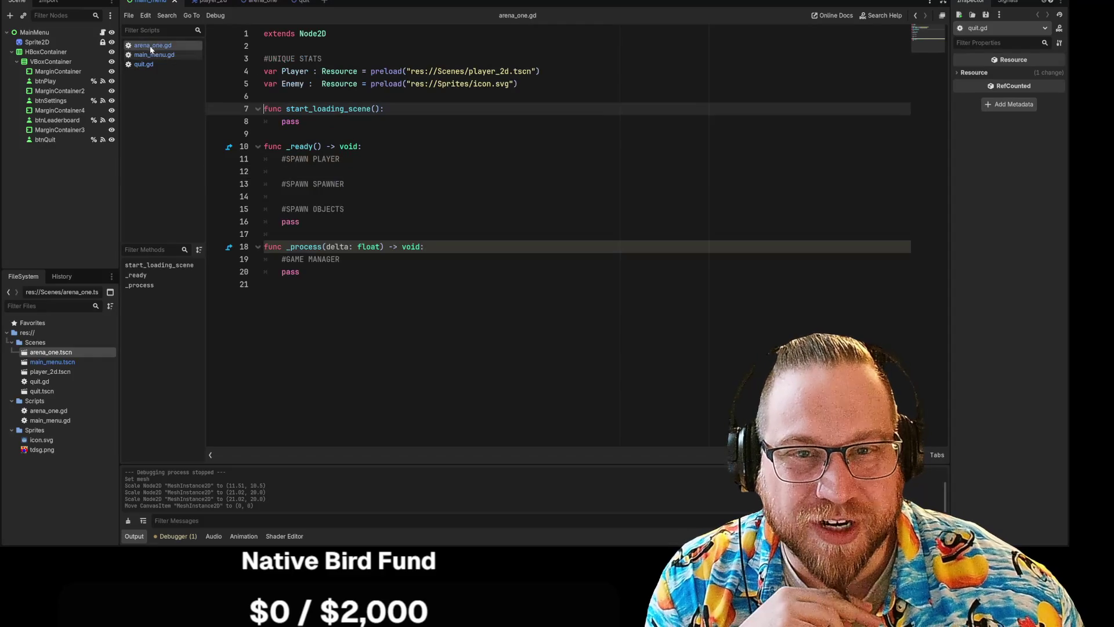
pyautogui.click(313, 184)
pyautogui.press('Up')
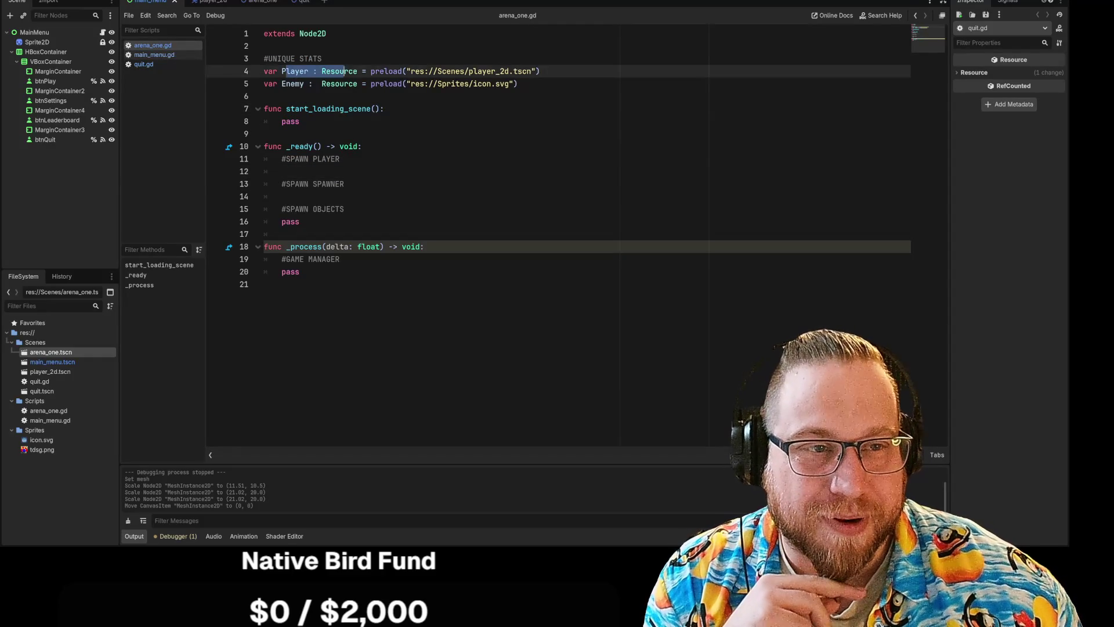
pyautogui.click(541, 71)
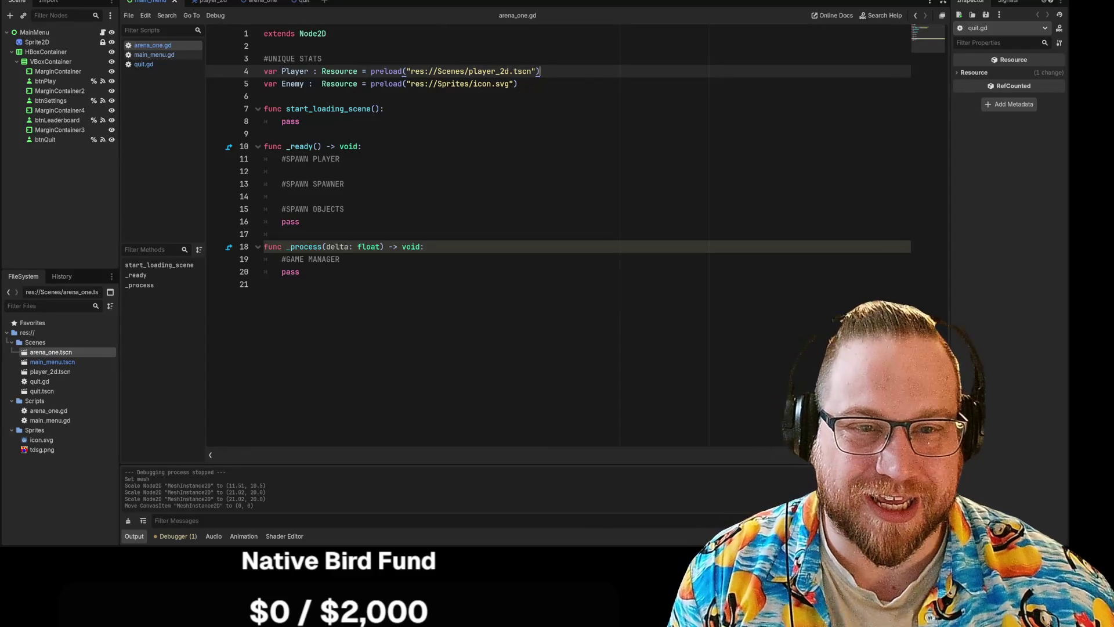
pyautogui.click(252, 2)
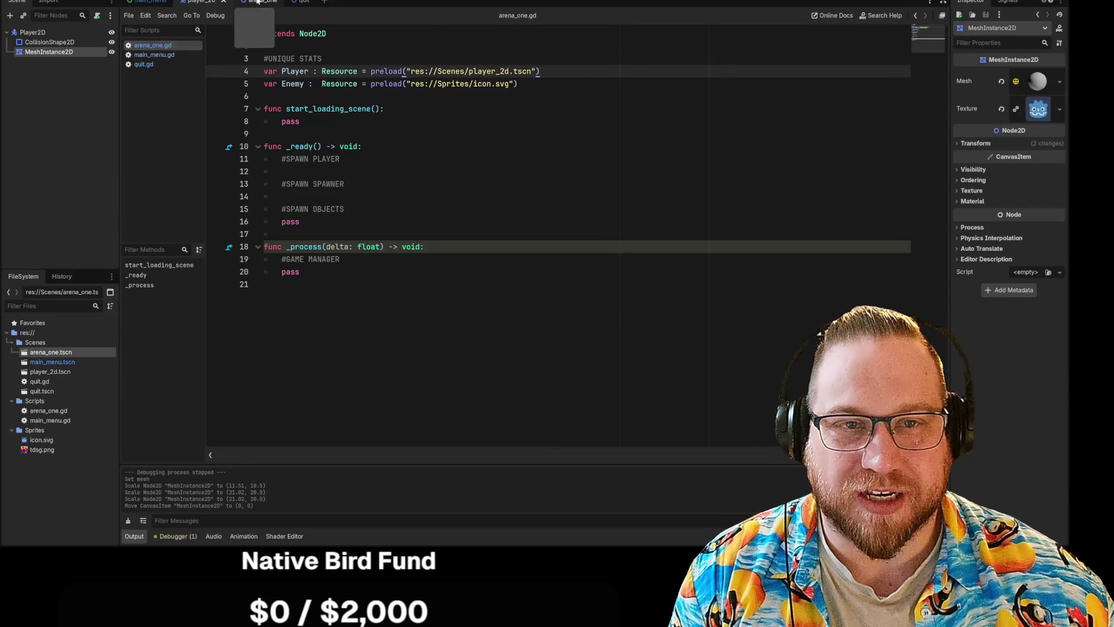
pyautogui.click(152, 55)
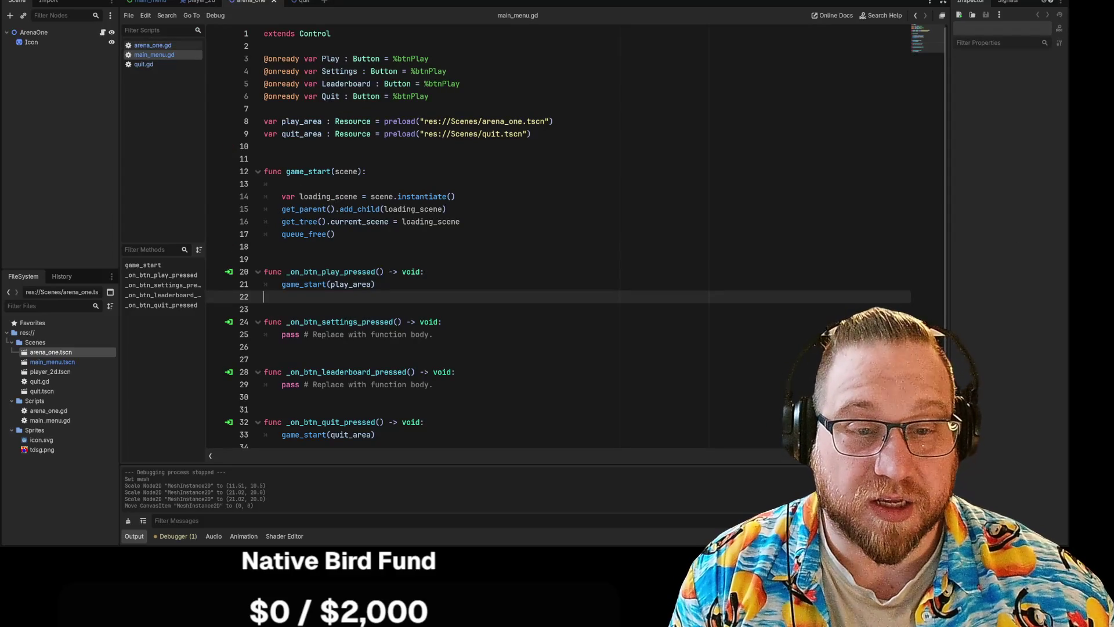
pyautogui.moveTo(273, 196); pyautogui.dragTo(335, 234)
pyautogui.click(461, 222)
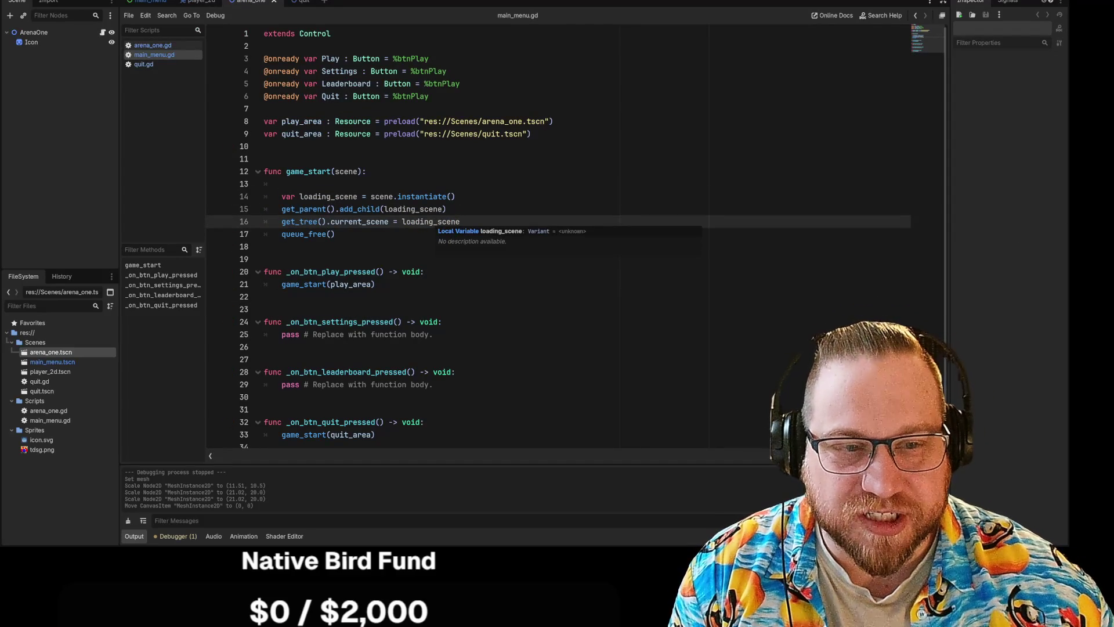
pyautogui.click(334, 234)
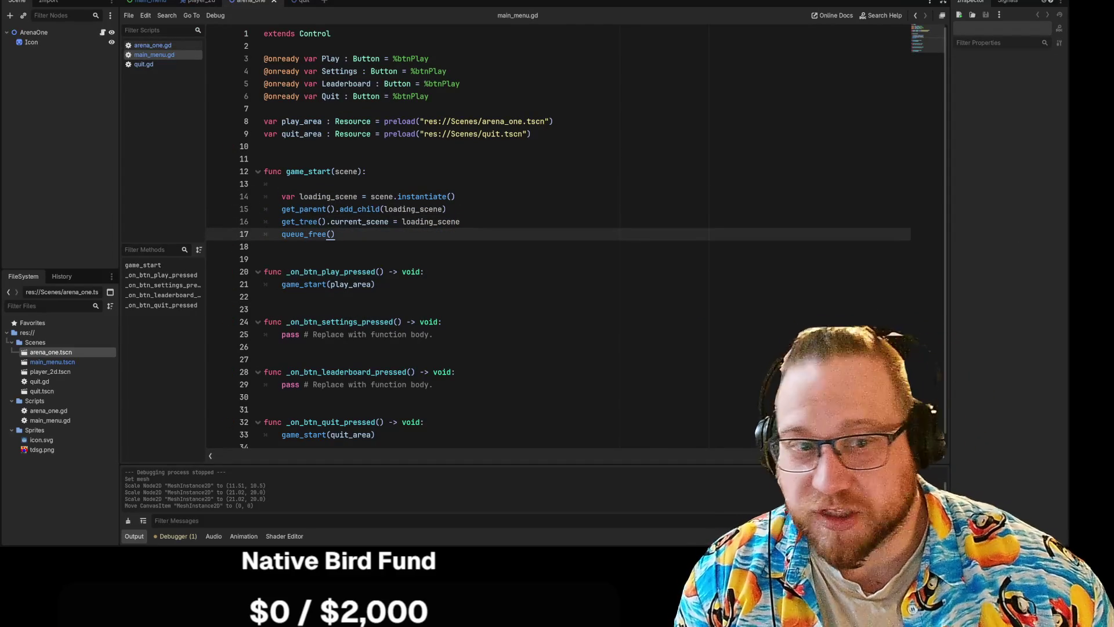
pyautogui.moveTo(371, 196); pyautogui.dragTo(456, 196)
pyautogui.moveTo(281, 209); pyautogui.dragTo(447, 209)
pyautogui.click(447, 209)
pyautogui.moveTo(282, 221); pyautogui.dragTo(460, 221)
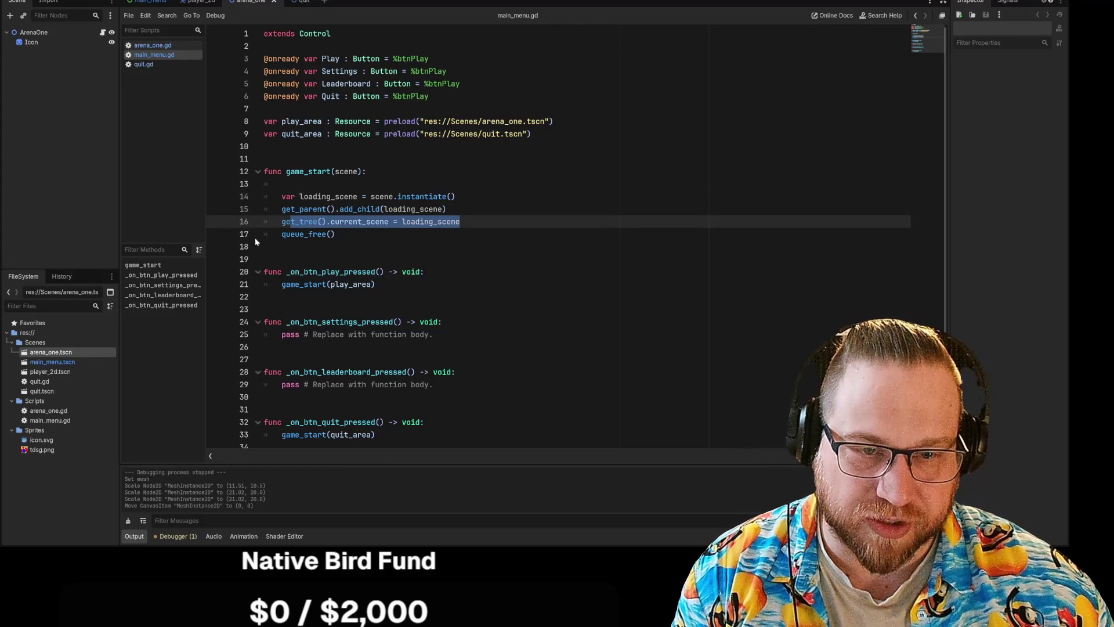
pyautogui.click(284, 234)
pyautogui.moveTo(291, 234)
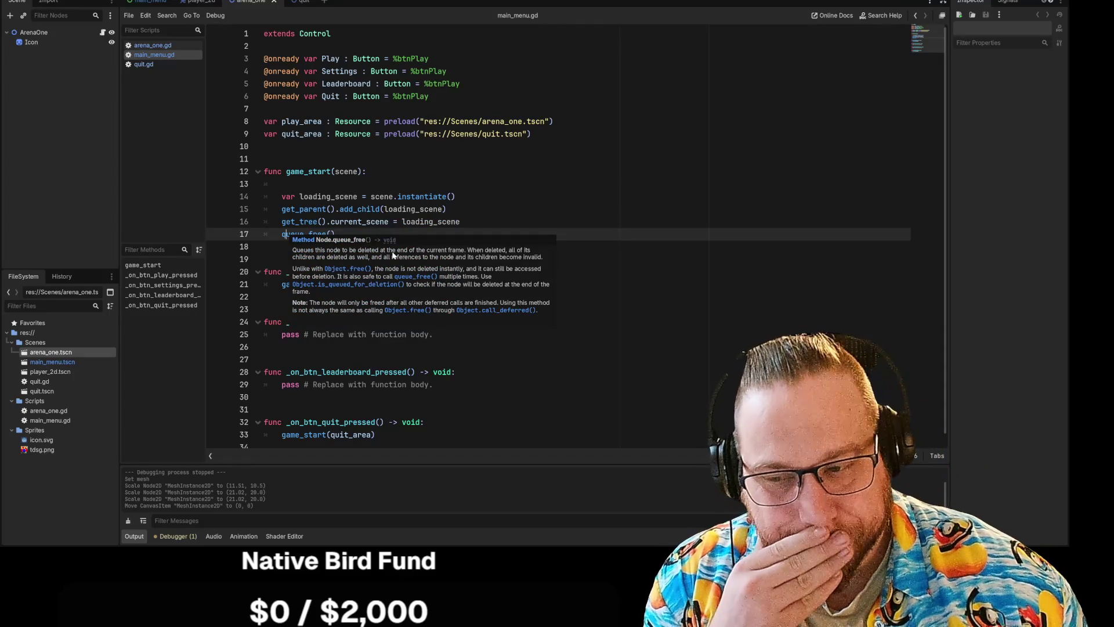
pyautogui.click(446, 209)
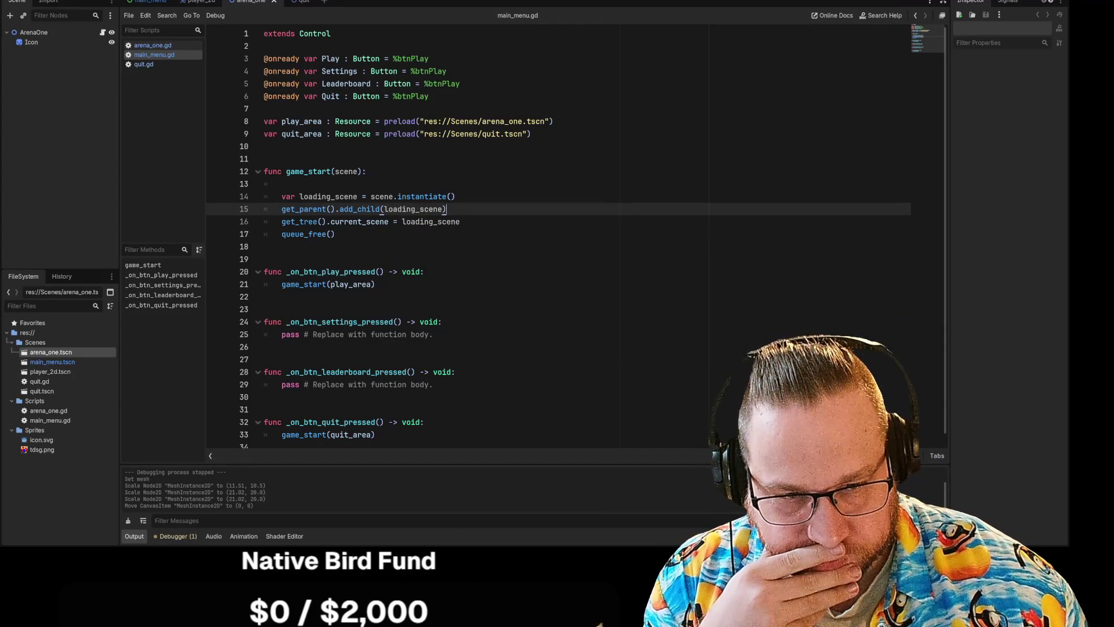
pyautogui.click(300, 222)
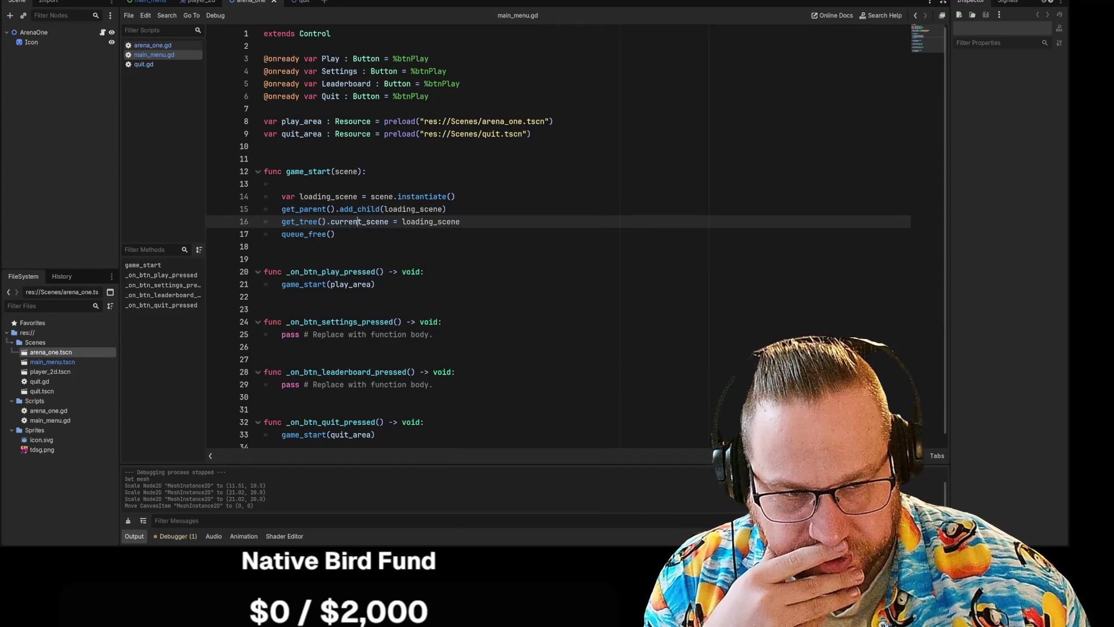
pyautogui.doubleClick(430, 221)
pyautogui.click(431, 222)
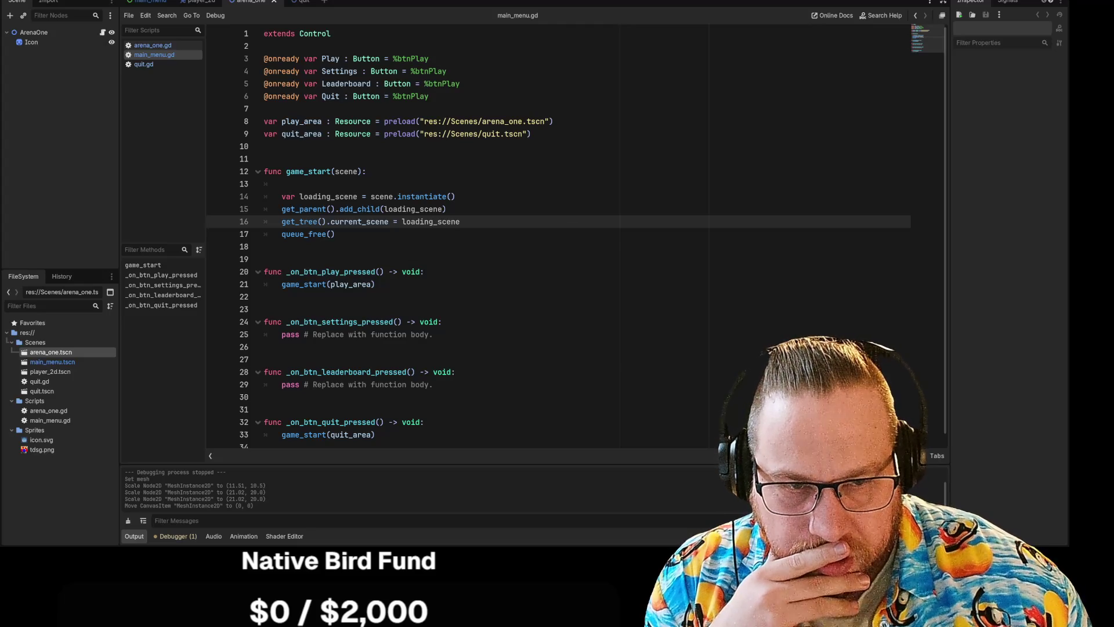
pyautogui.click(382, 196)
pyautogui.click(431, 221)
pyautogui.moveTo(460, 221); pyautogui.dragTo(282, 209)
pyautogui.click(308, 209)
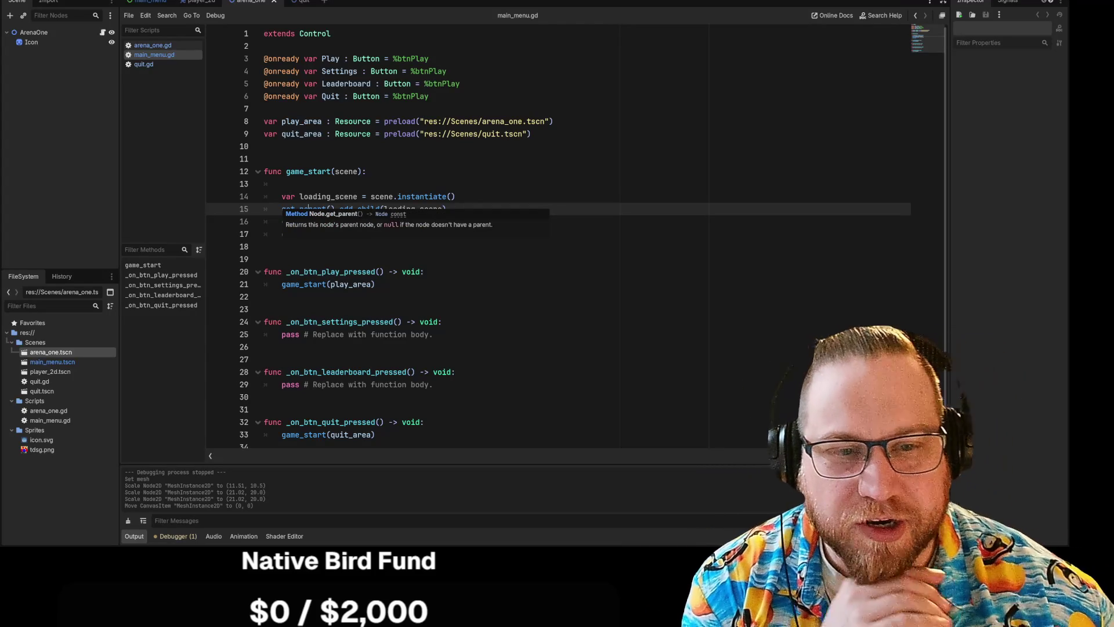
pyautogui.click(282, 184)
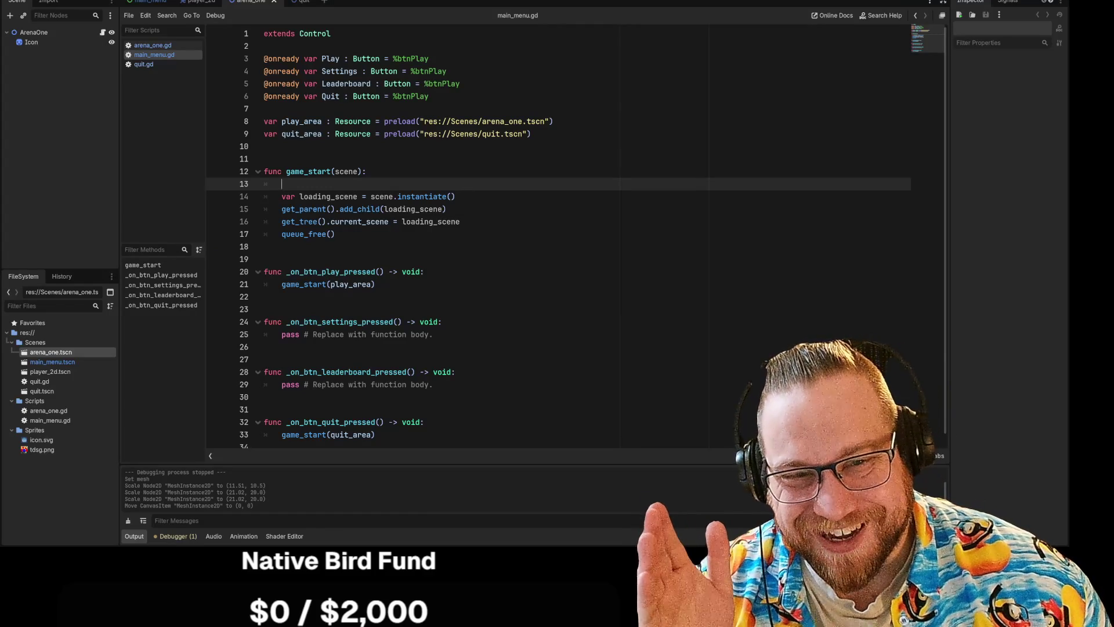
pyautogui.moveTo(282, 209)
pyautogui.mouseDown()
pyautogui.moveTo(400, 222)
pyautogui.moveTo(447, 209)
pyautogui.mouseUp()
# Step: Dismiss line 15's context menu unchanged, scroll main_menu.gd, and bring up Task Manager
pyautogui.rightClick(426, 213)
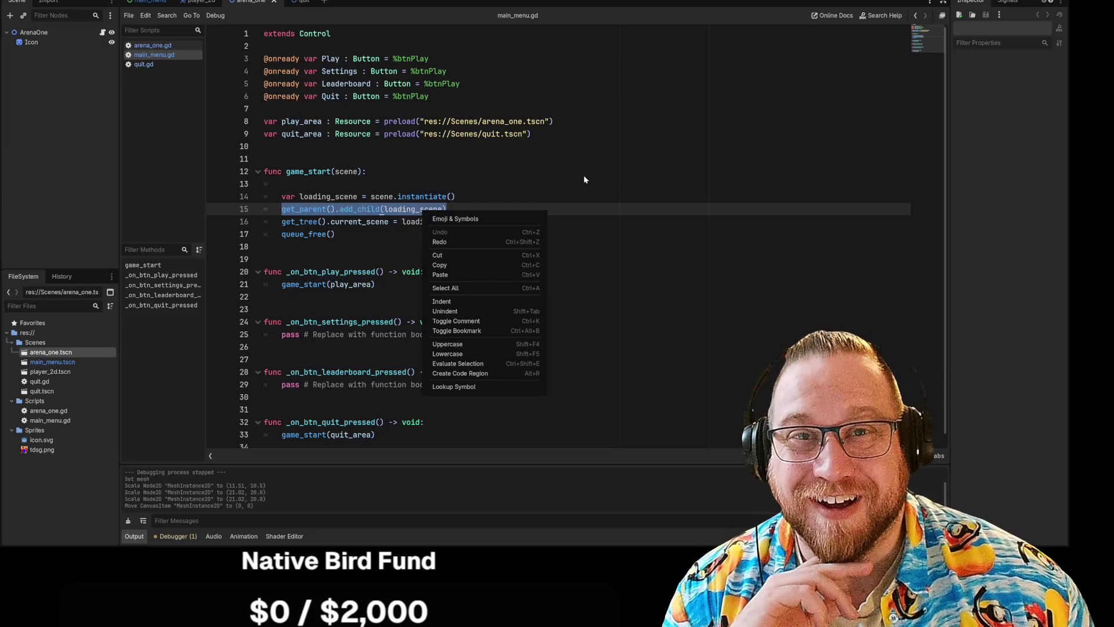
pyautogui.press('Escape')
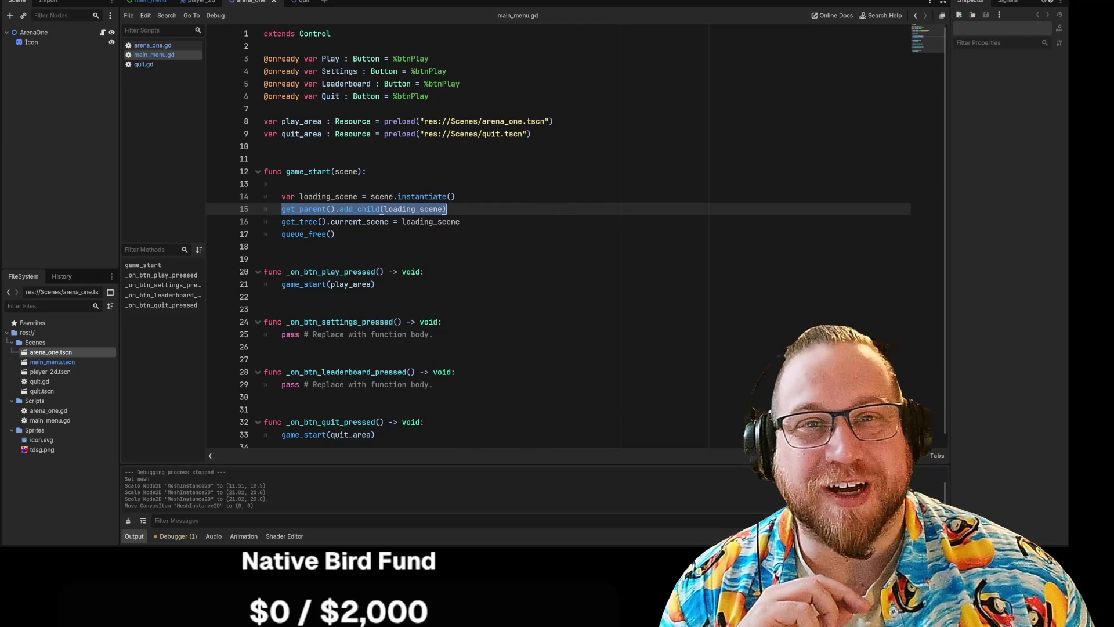
pyautogui.scroll(-1, 906, 431)
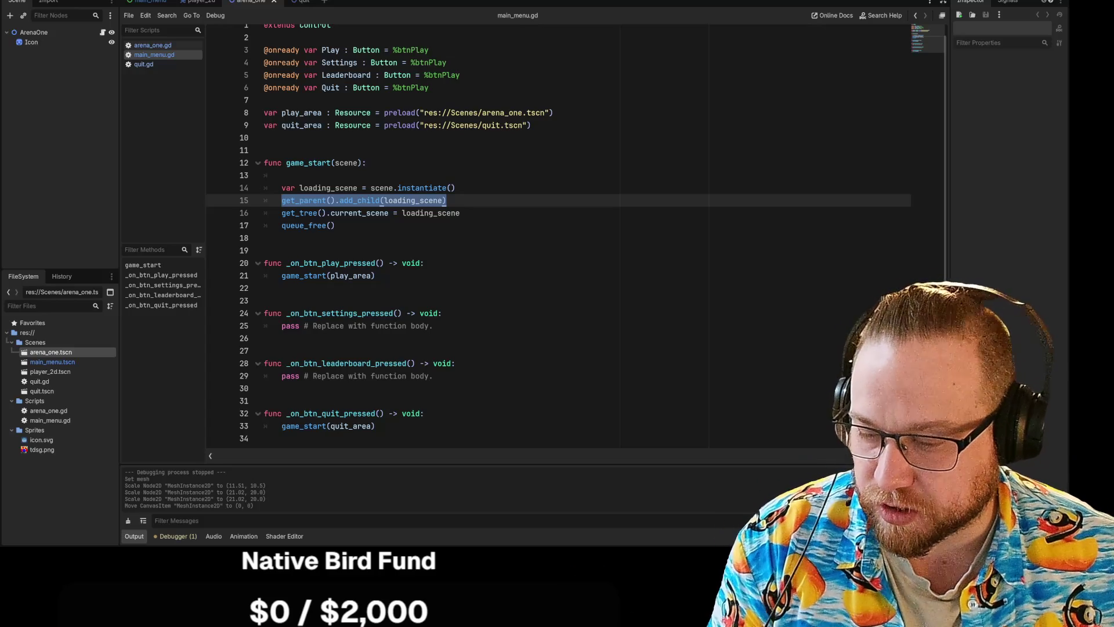
pyautogui.hotkey('ctrl', 'shift', 'Escape')
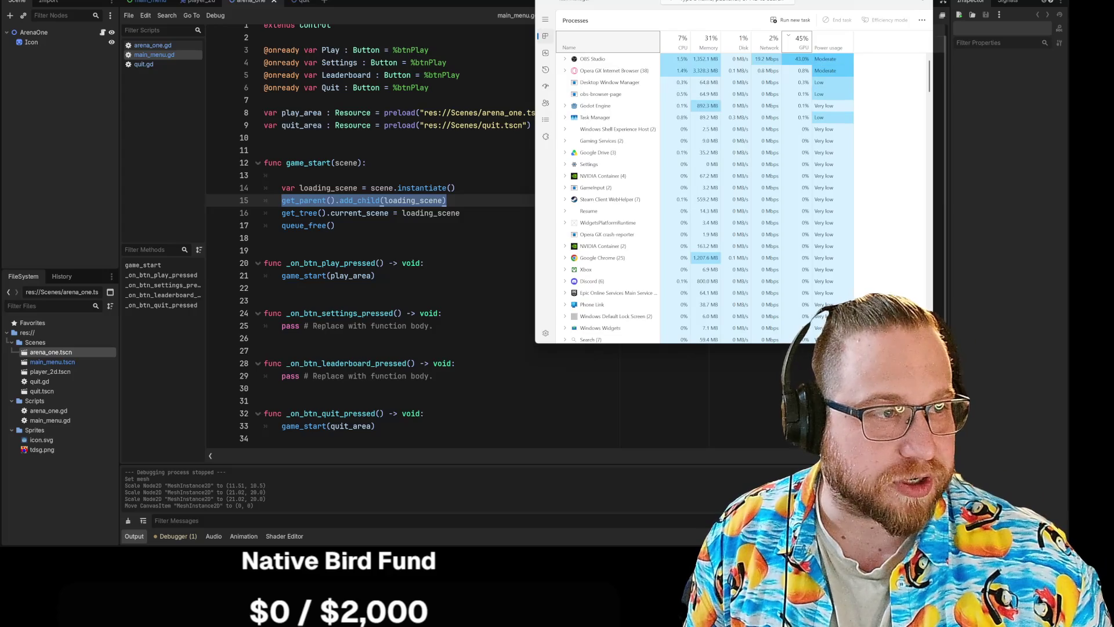
# Step: Leave Task Manager and bring the Steam library's Godot Engine page forward
pyautogui.hotkey('alt', 'Tab')
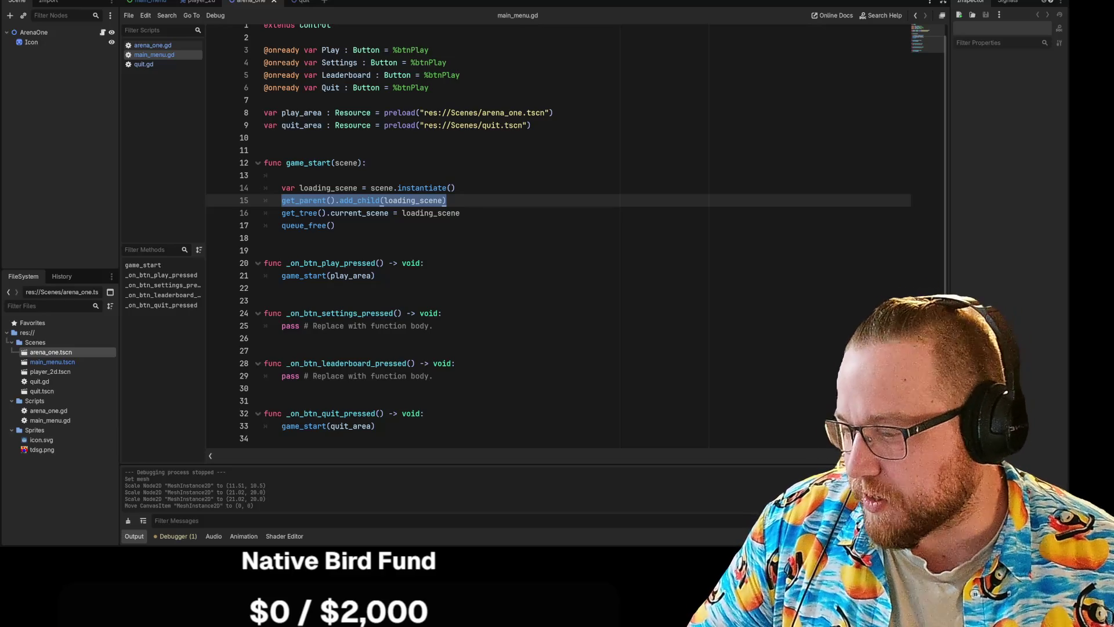
pyautogui.hotkey('alt', 'Tab')
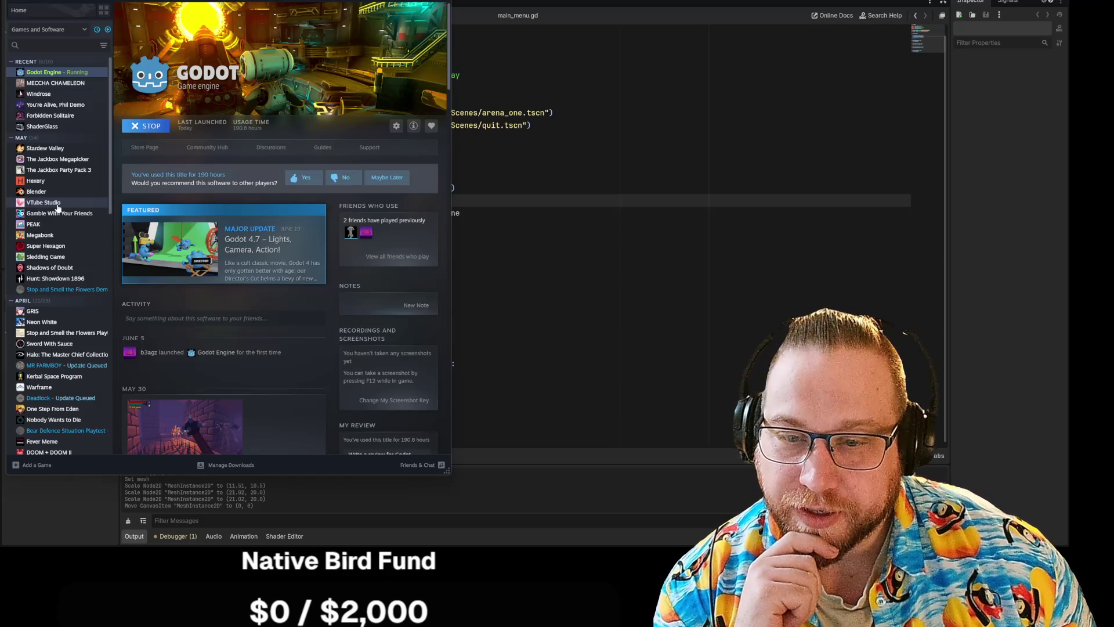
# Step: Launch VTube Studio from the Steam library, then return to Godot's main_menu.gd
pyautogui.click(58, 207)
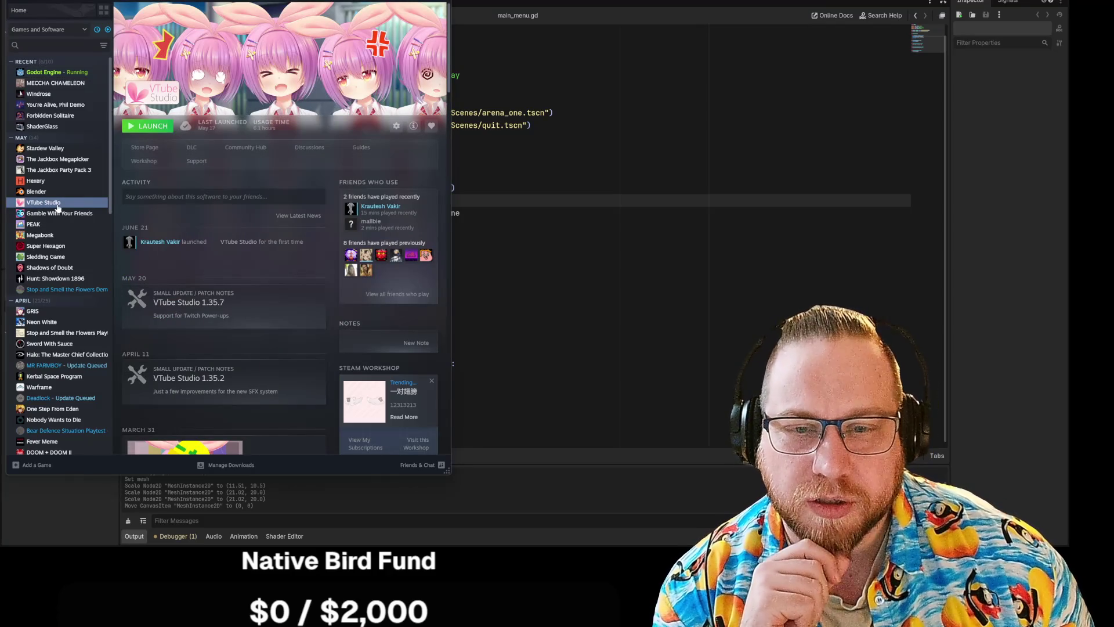
pyautogui.click(152, 127)
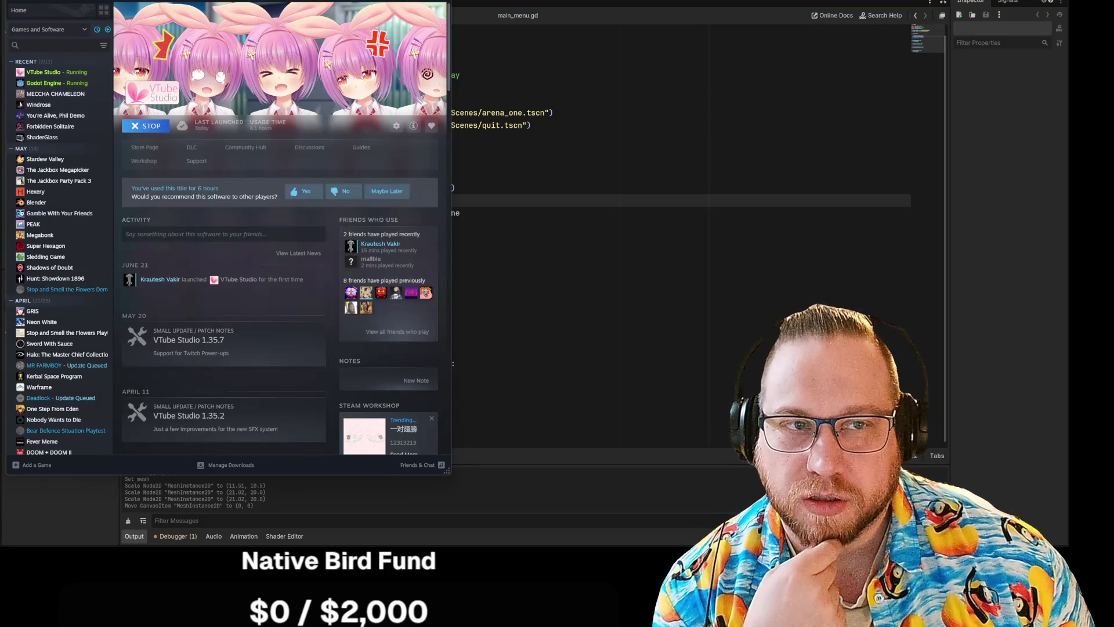
pyautogui.hotkey('alt', 'Tab')
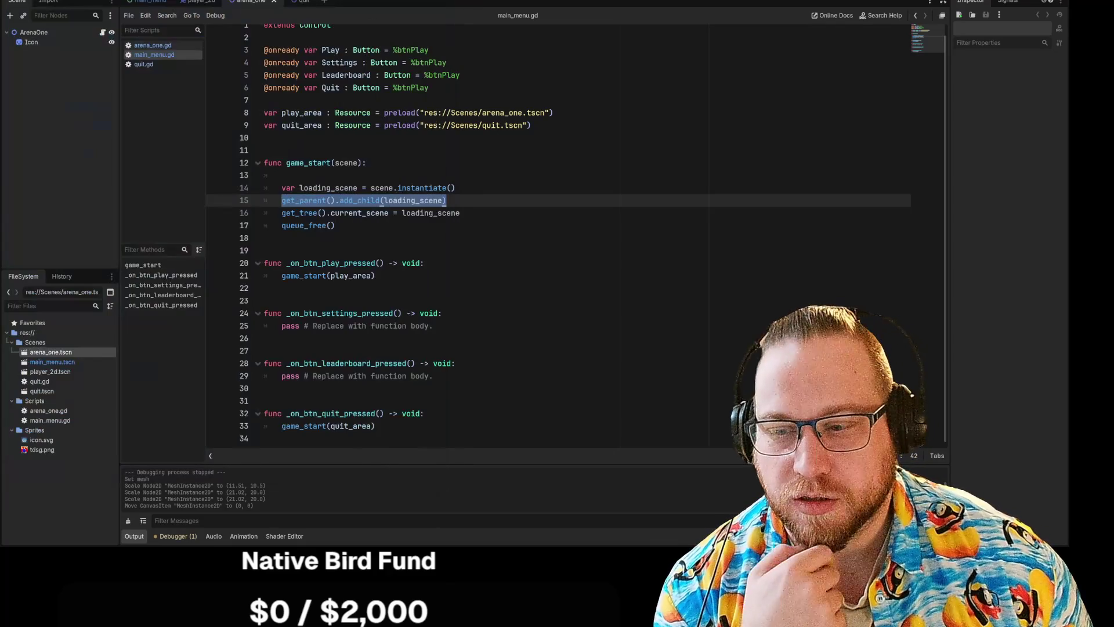
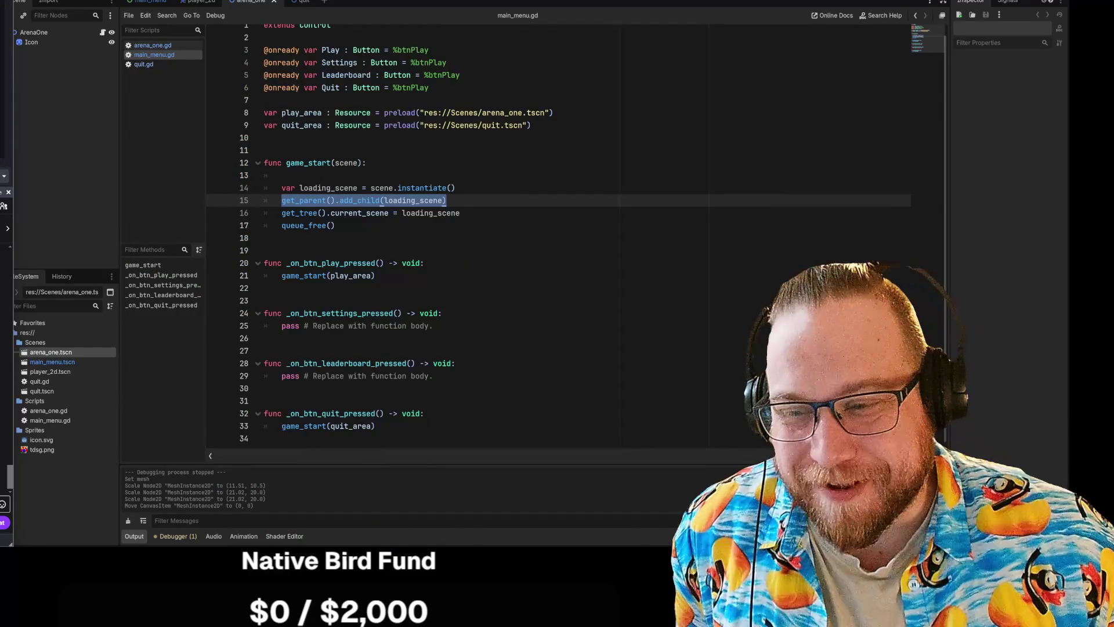
# Step: Select line 15's get_parent().add_child(loading_scene) call, then bring the VGen profile browser window forward
pyautogui.click(426, 263)
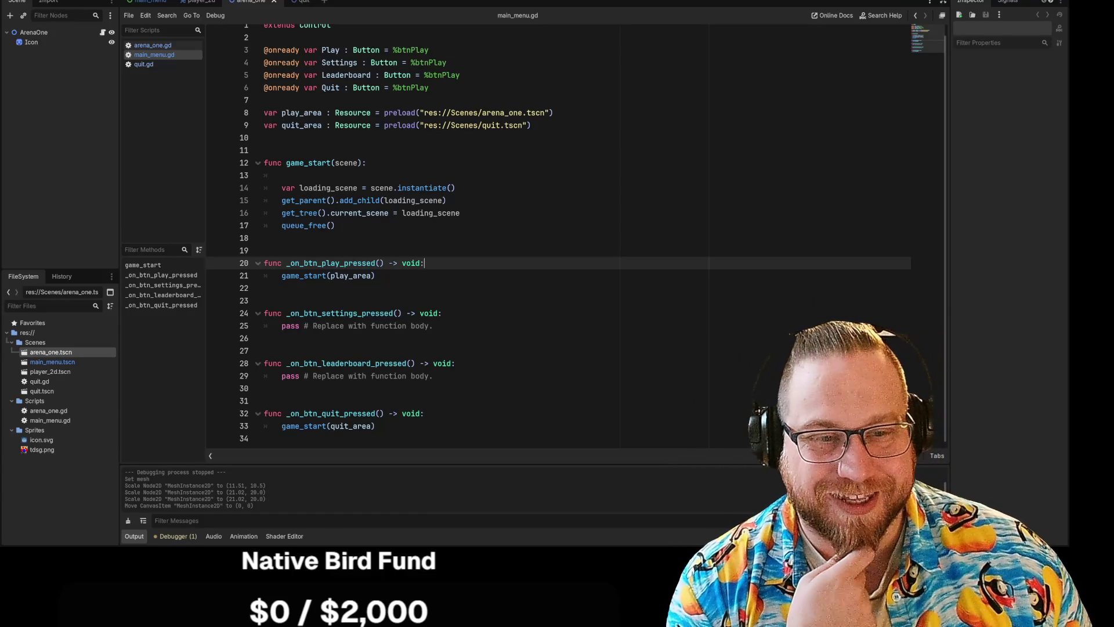
pyautogui.press('Down')
pyautogui.press('Down')
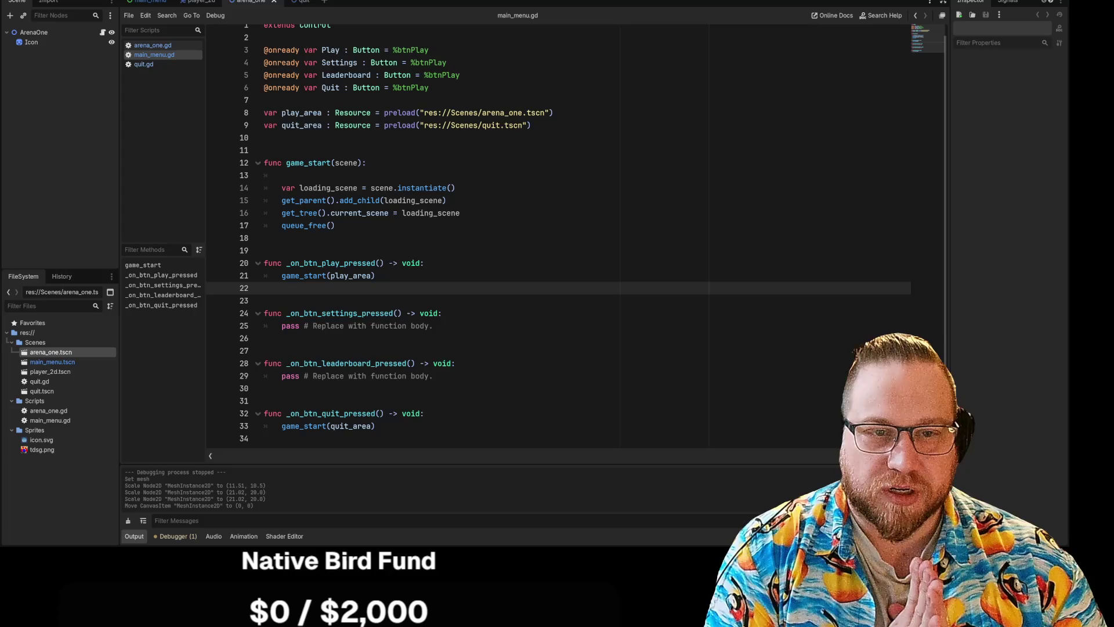
pyautogui.moveTo(290, 201); pyautogui.dragTo(447, 200)
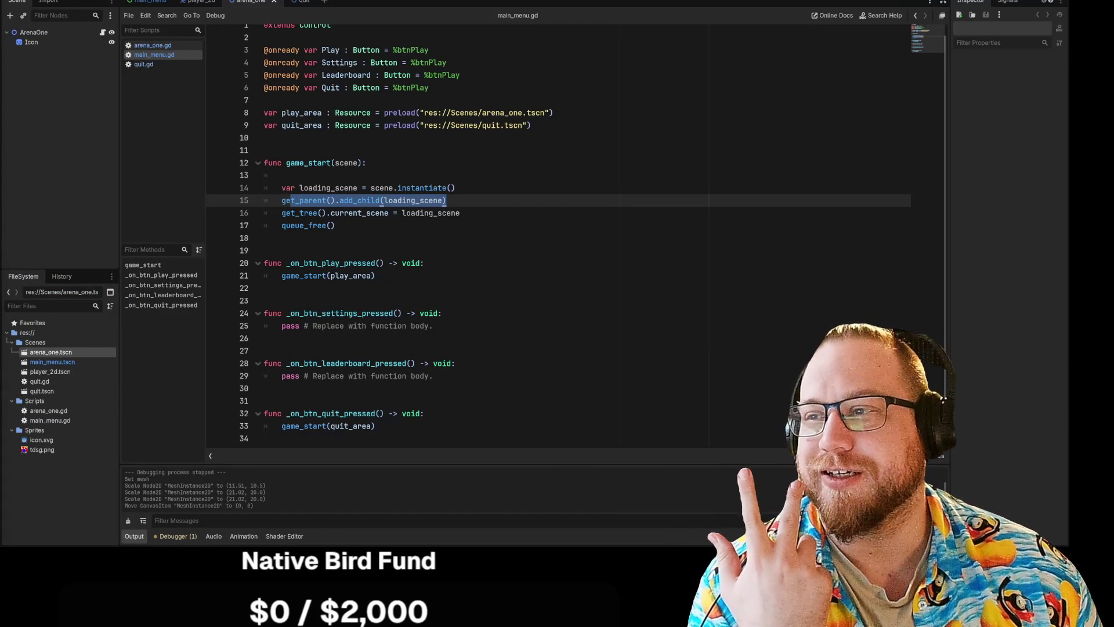
pyautogui.hotkey('alt', 'Tab')
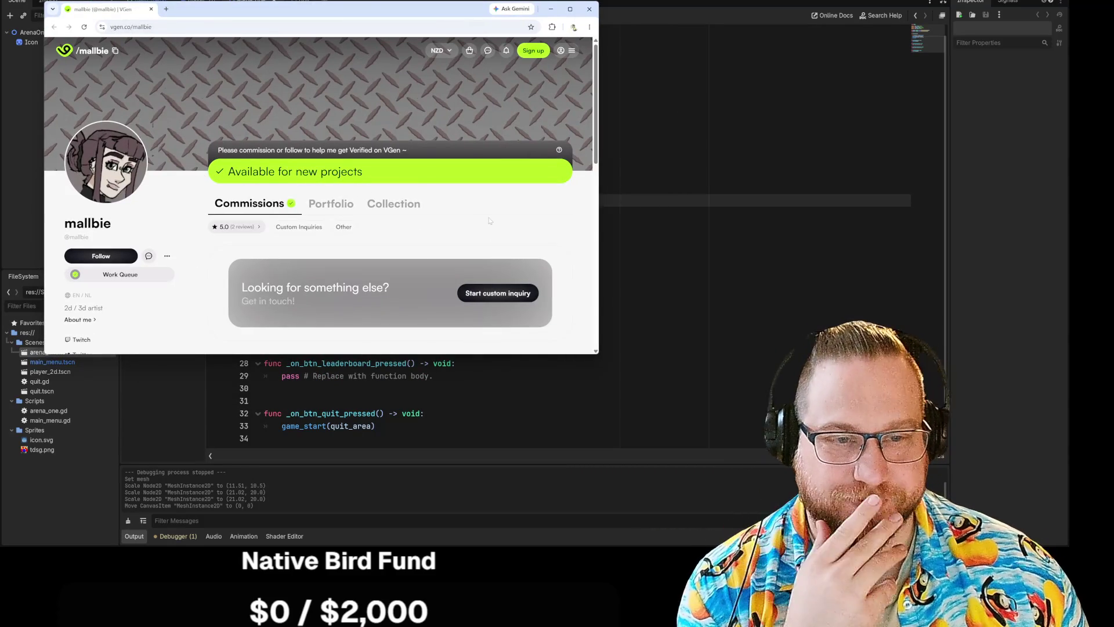
pyautogui.scroll(-5, 489, 221)
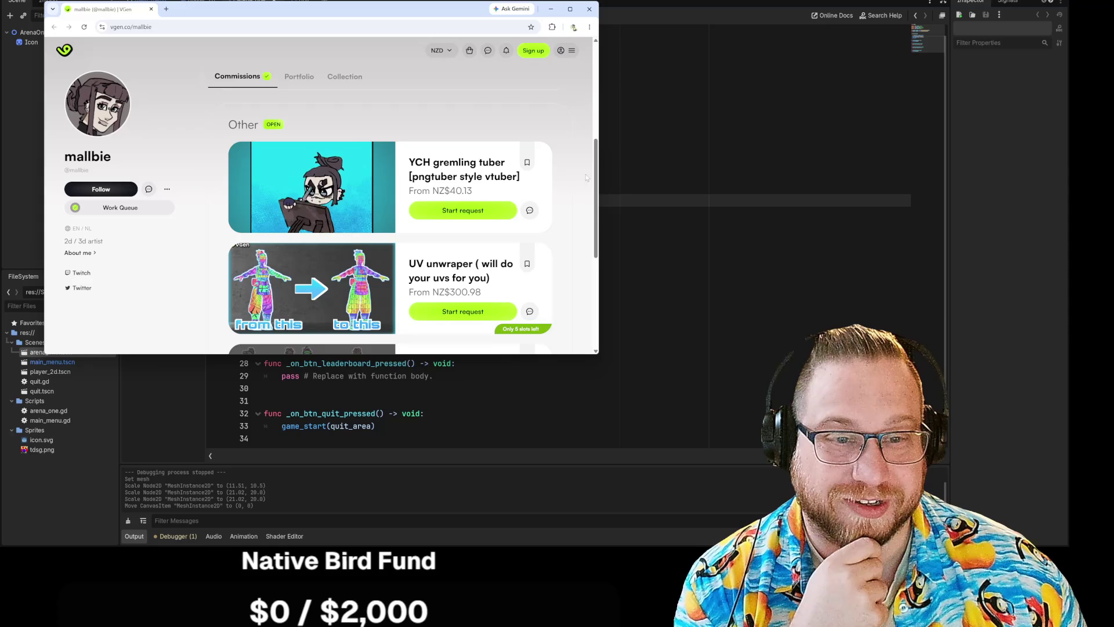
pyautogui.scroll(-2, 588, 178)
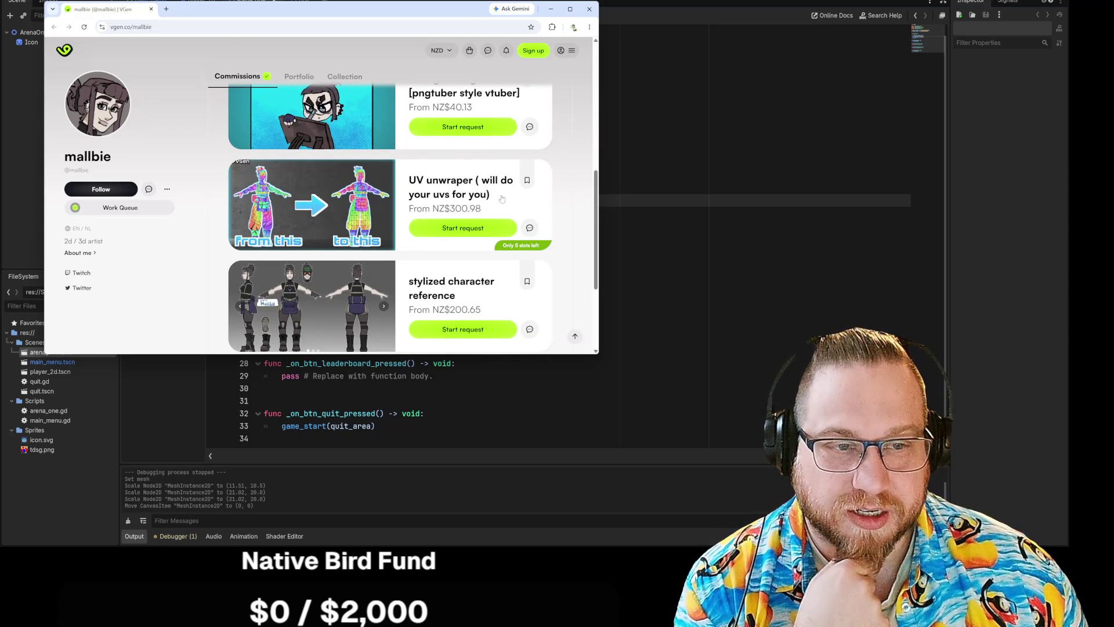
pyautogui.scroll(-1, 572, 202)
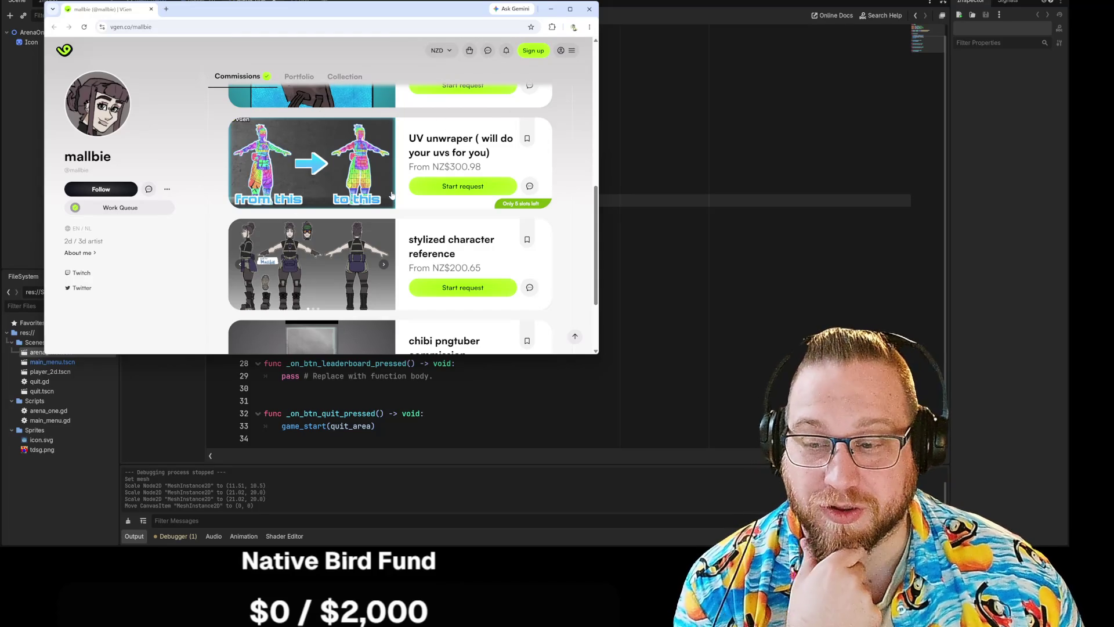
pyautogui.scroll(-3, 574, 196)
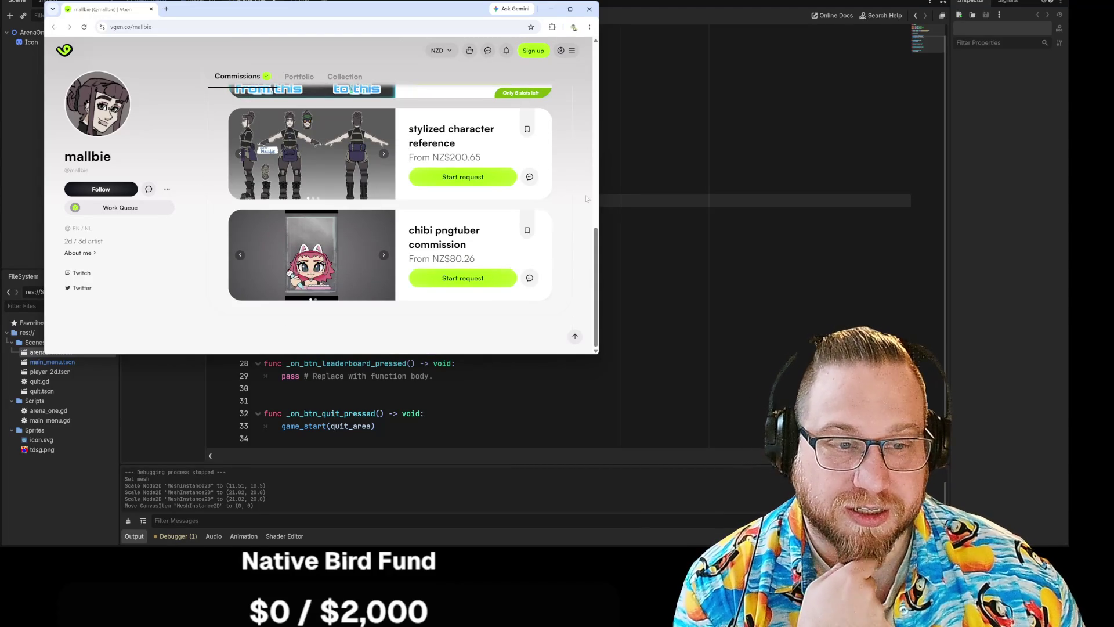
pyautogui.scroll(2, 587, 260)
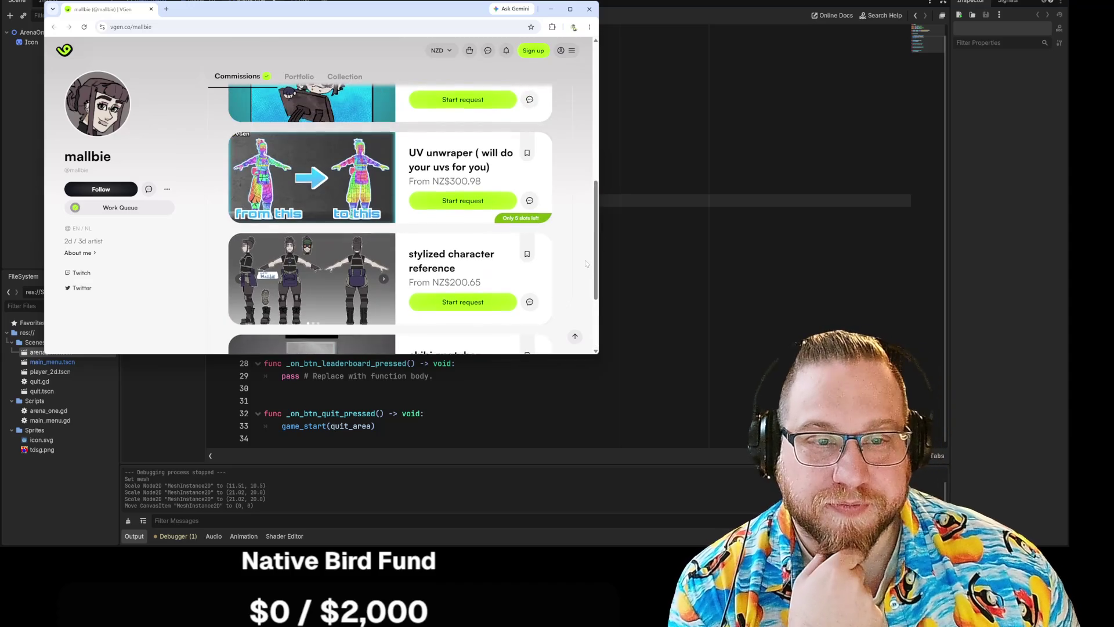
pyautogui.scroll(3, 586, 262)
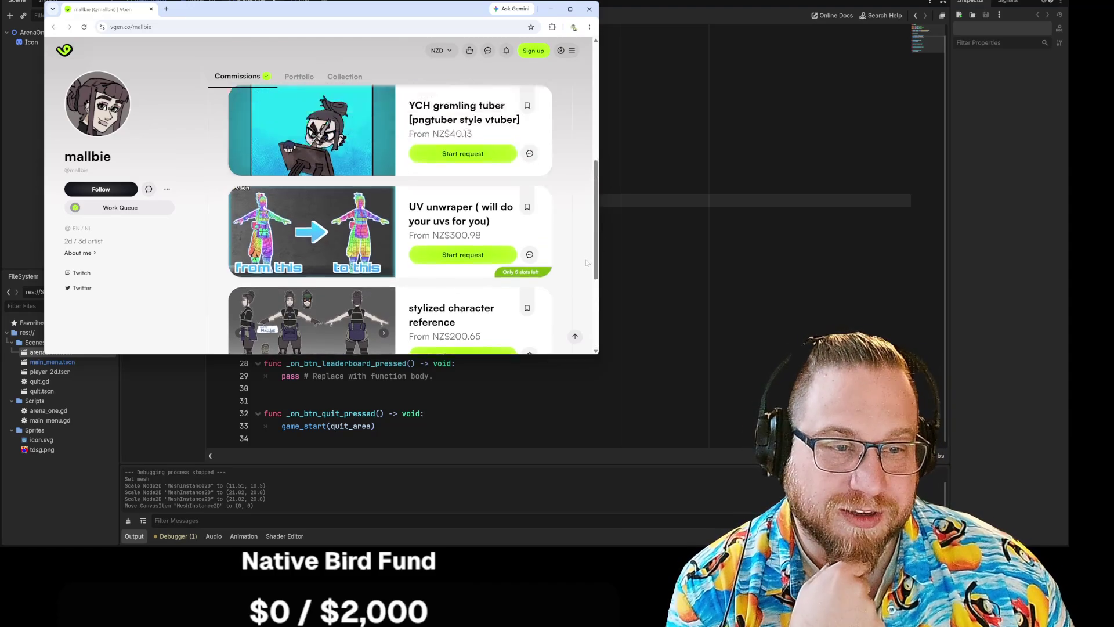
pyautogui.scroll(-4, 586, 262)
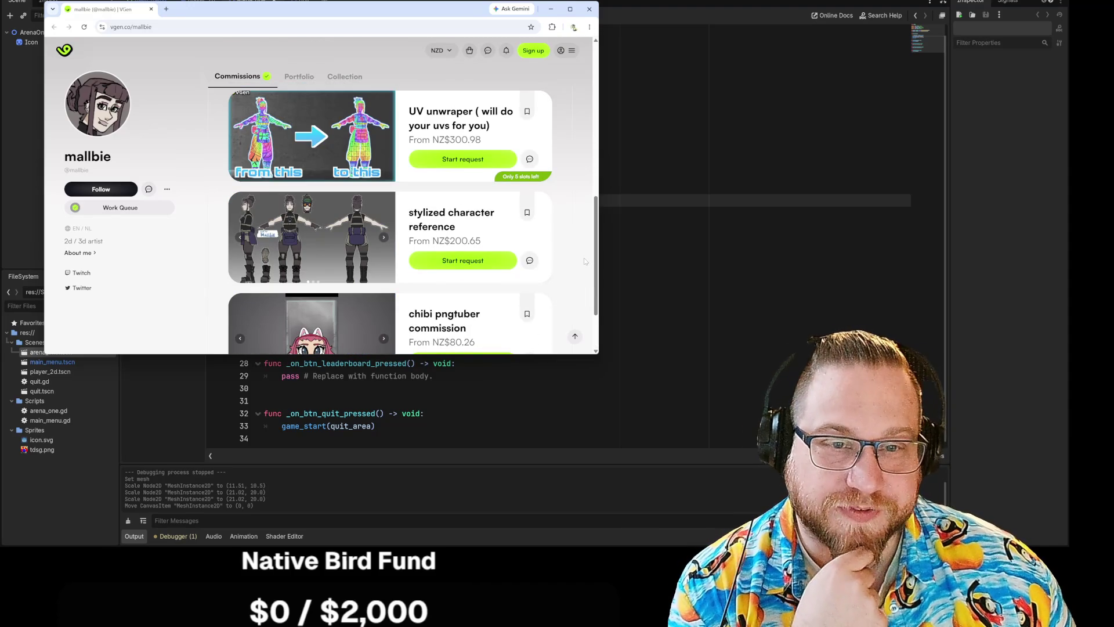
pyautogui.scroll(5, 585, 259)
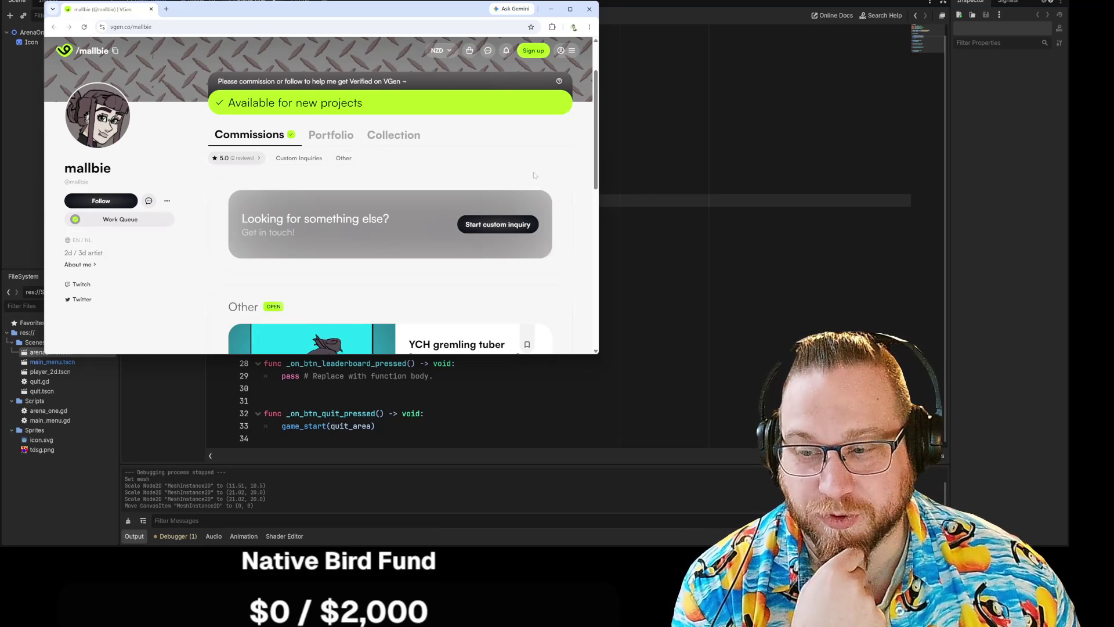
pyautogui.click(589, 9)
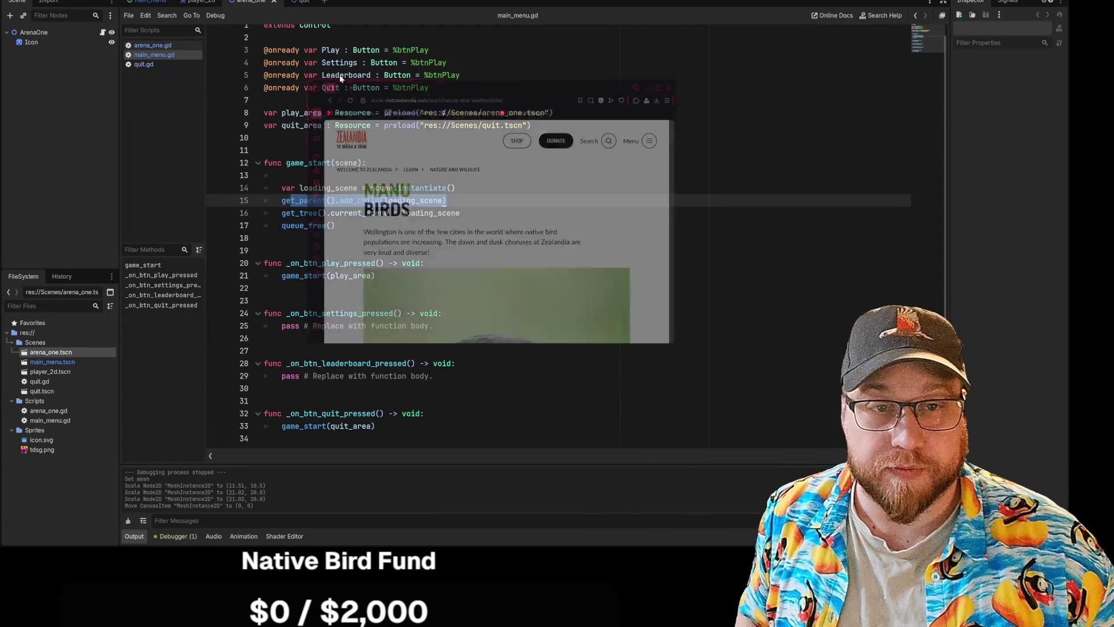
# Step: Move the browser window showing Zealandia's Manu Birds page over the editor
pyautogui.moveTo(441, 75); pyautogui.dragTo(238, 2)
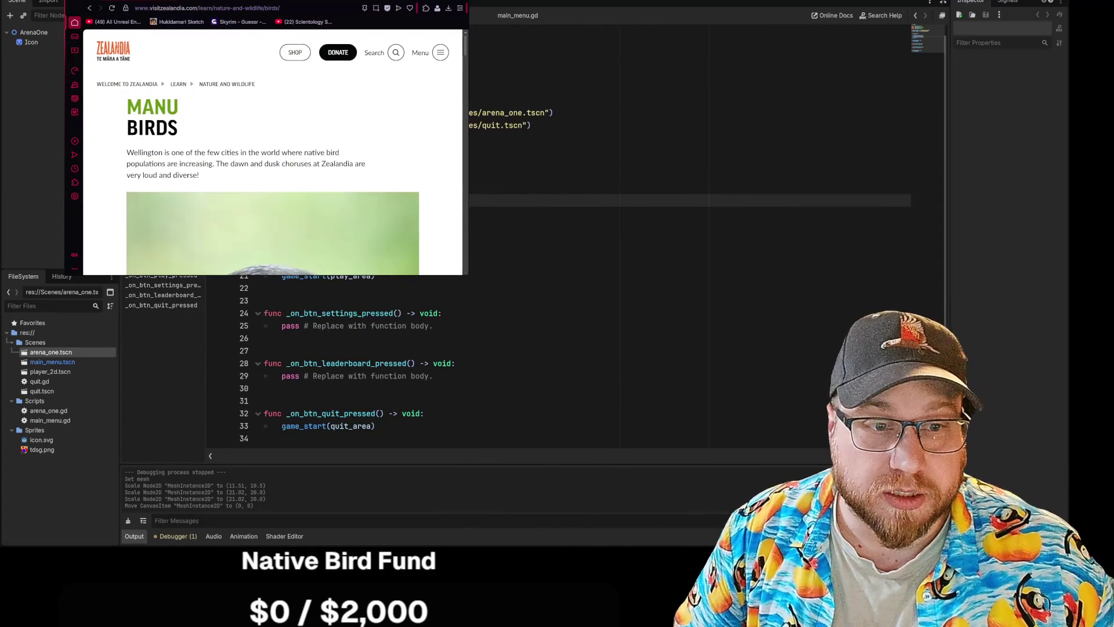
# Step: Enlarge the browser, go to the Zealandia home page, and open Invertebrates from Meet the Locals
pyautogui.moveTo(467, 275)
pyautogui.mouseDown()
pyautogui.moveTo(745, 498)
pyautogui.moveTo(780, 510)
pyautogui.moveTo(737, 512)
pyautogui.mouseUp()
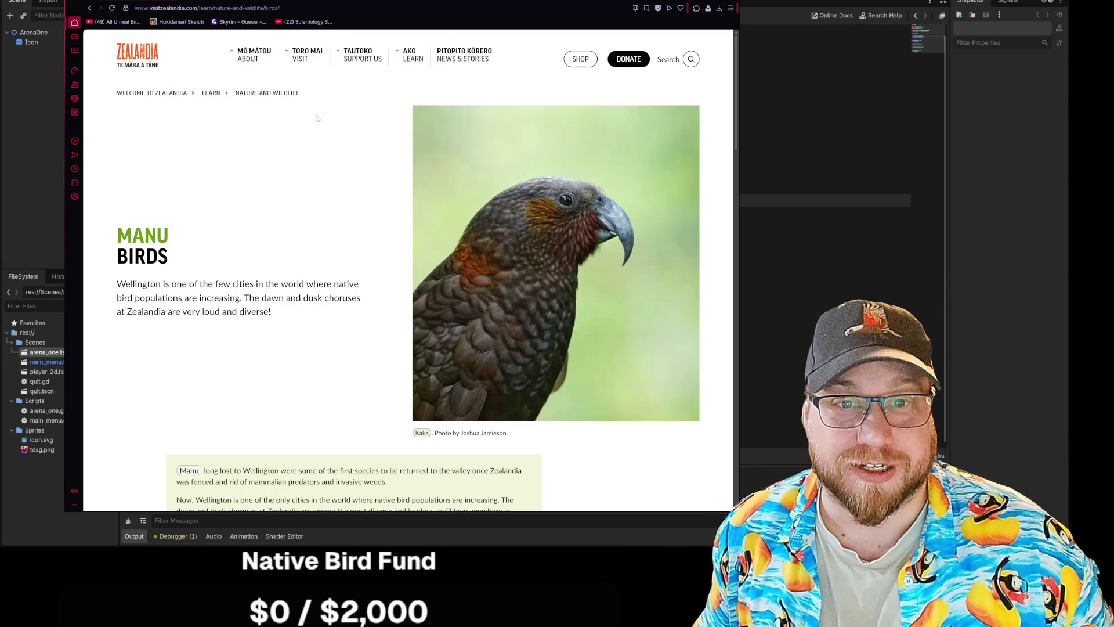
pyautogui.click(153, 98)
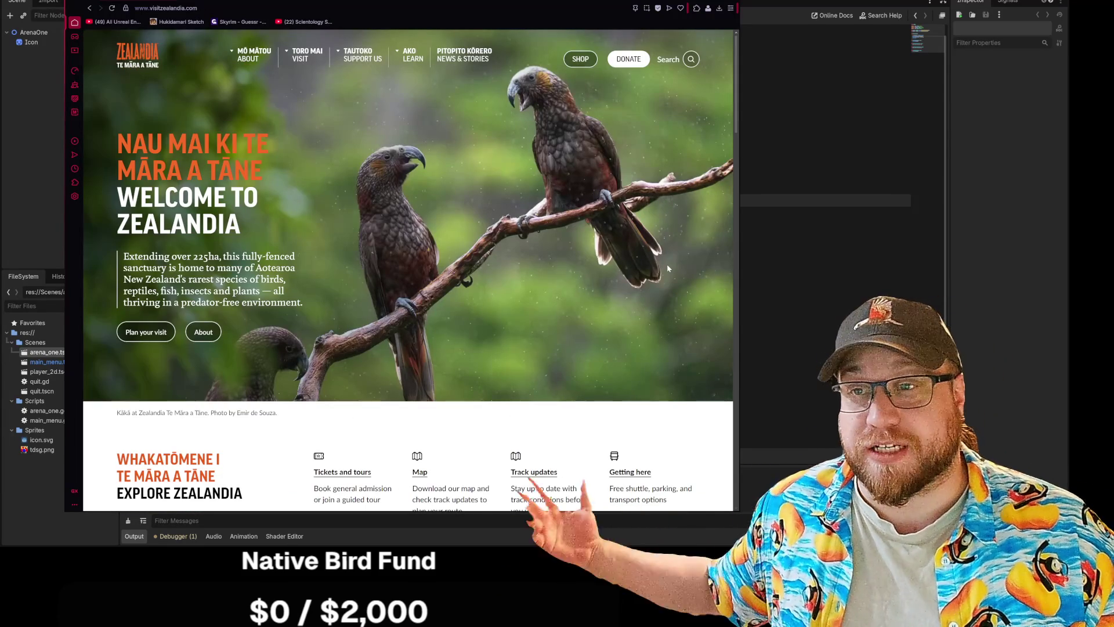
pyautogui.scroll(-3, 583, 198)
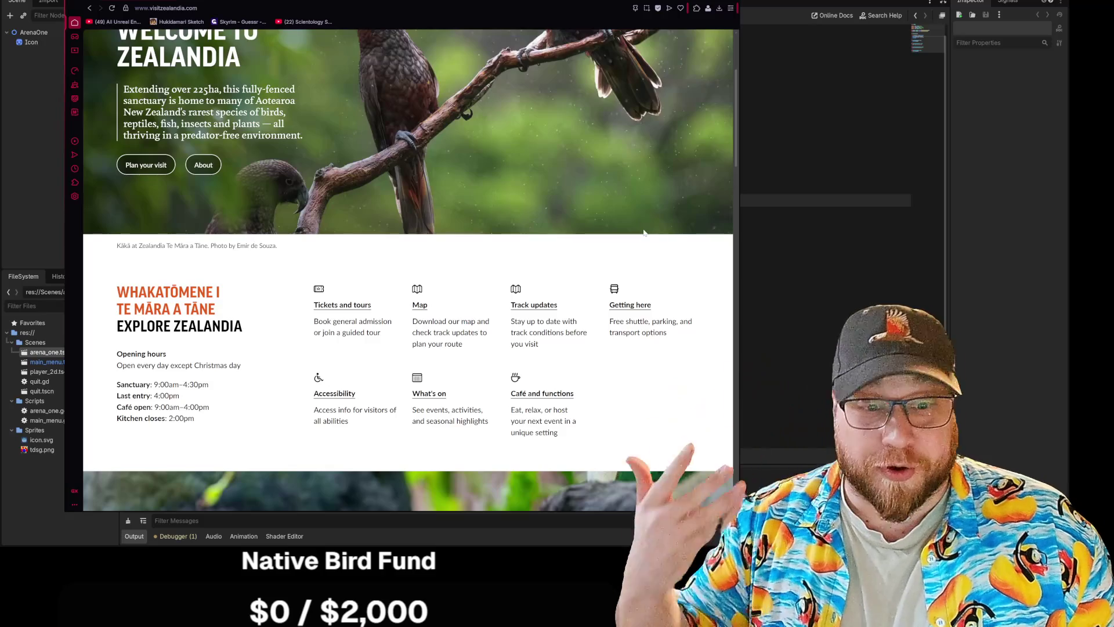
pyautogui.scroll(-6, 667, 250)
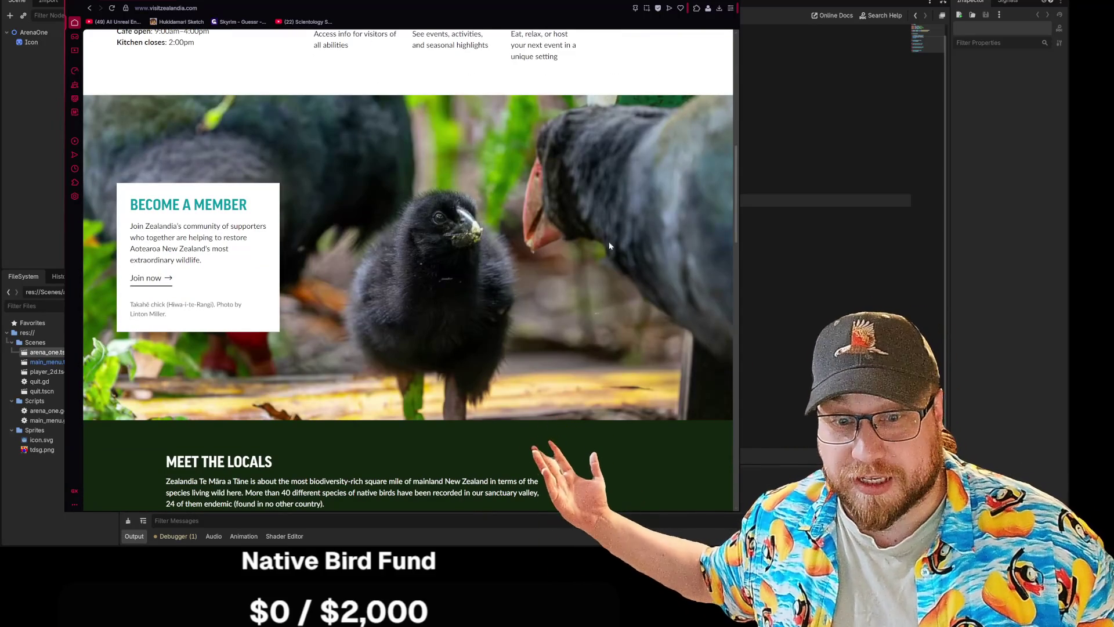
pyautogui.scroll(-5, 612, 241)
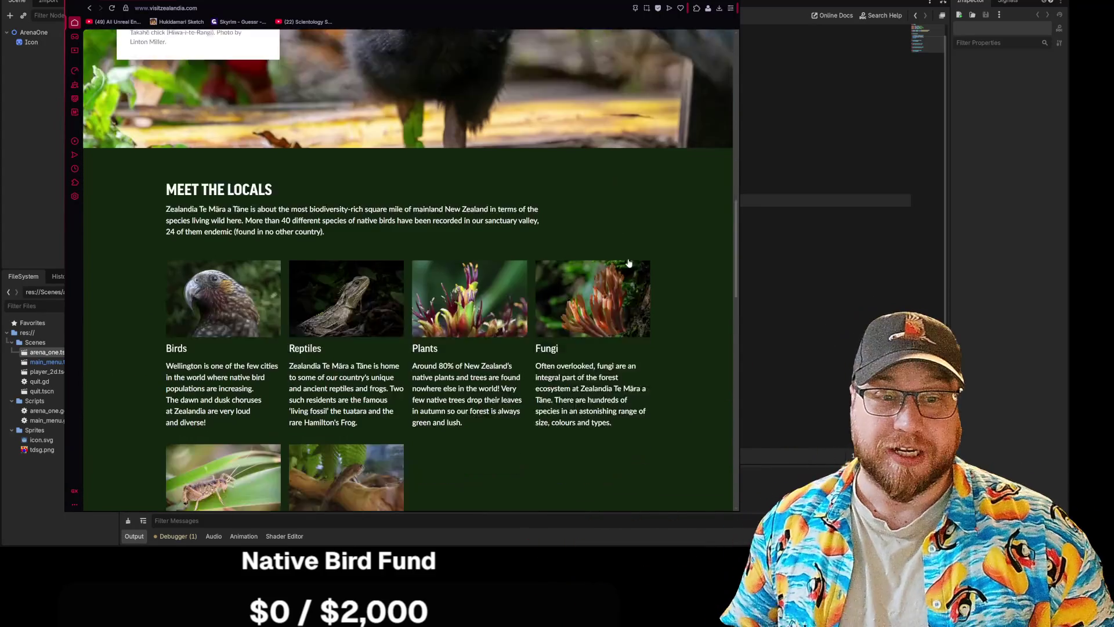
pyautogui.scroll(-3, 629, 263)
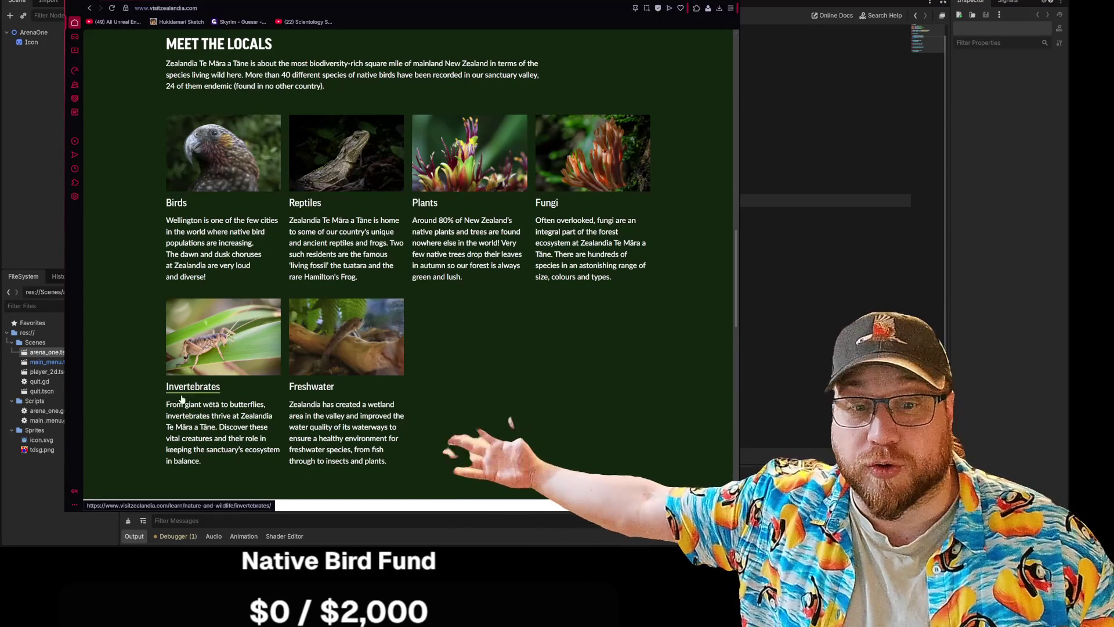
pyautogui.click(183, 394)
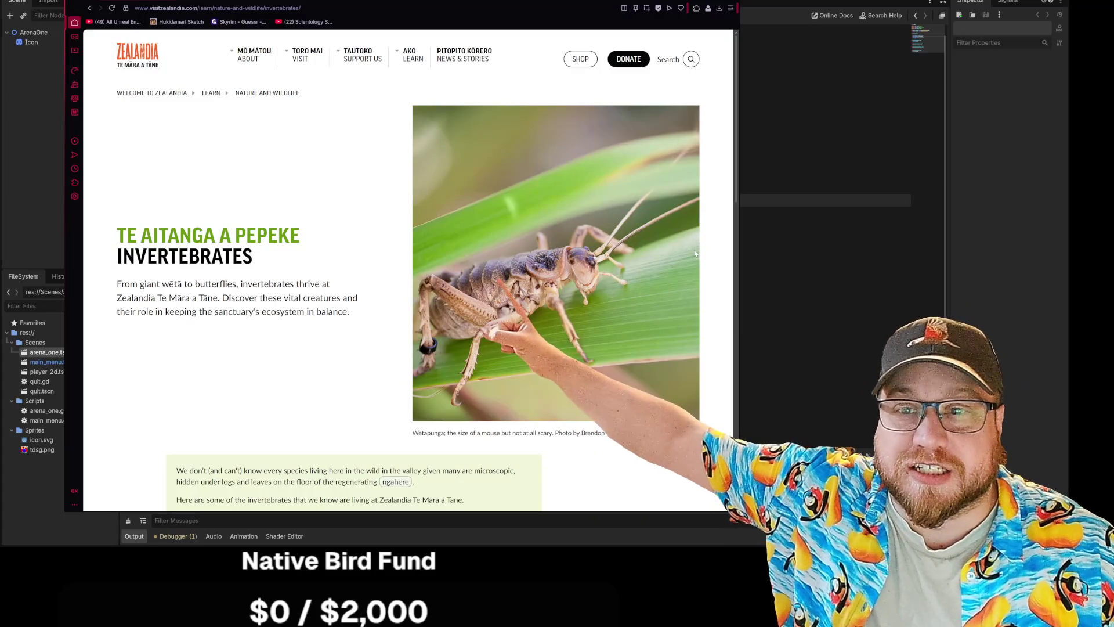
# Step: Scroll through the Invertebrates species cards, then go back to the Meet the Locals section
pyautogui.scroll(-8, 694, 253)
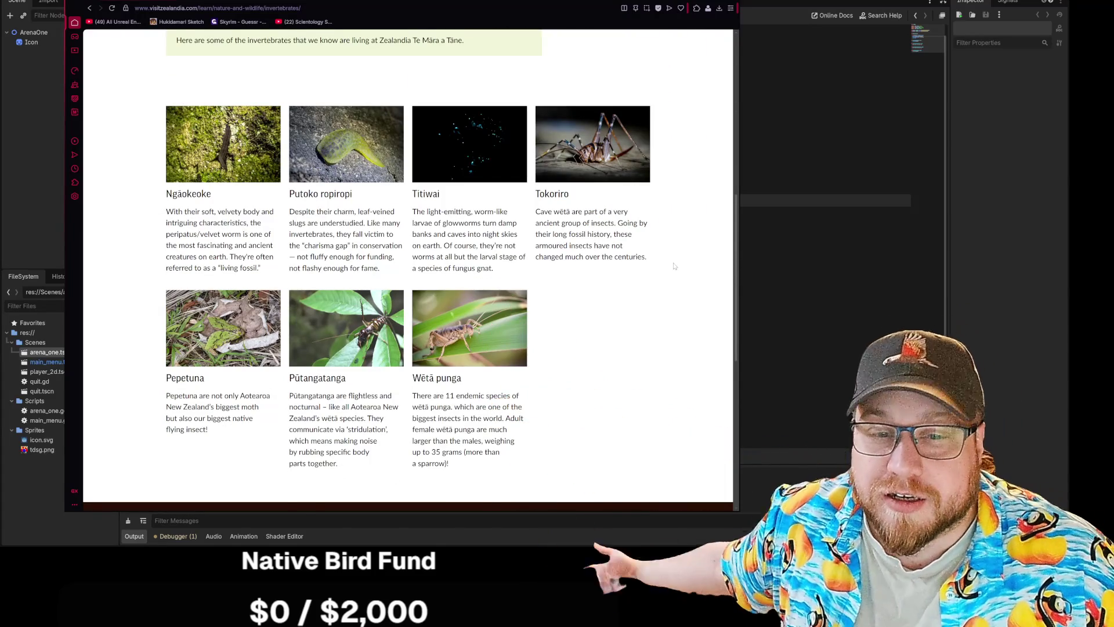
pyautogui.scroll(8, 675, 266)
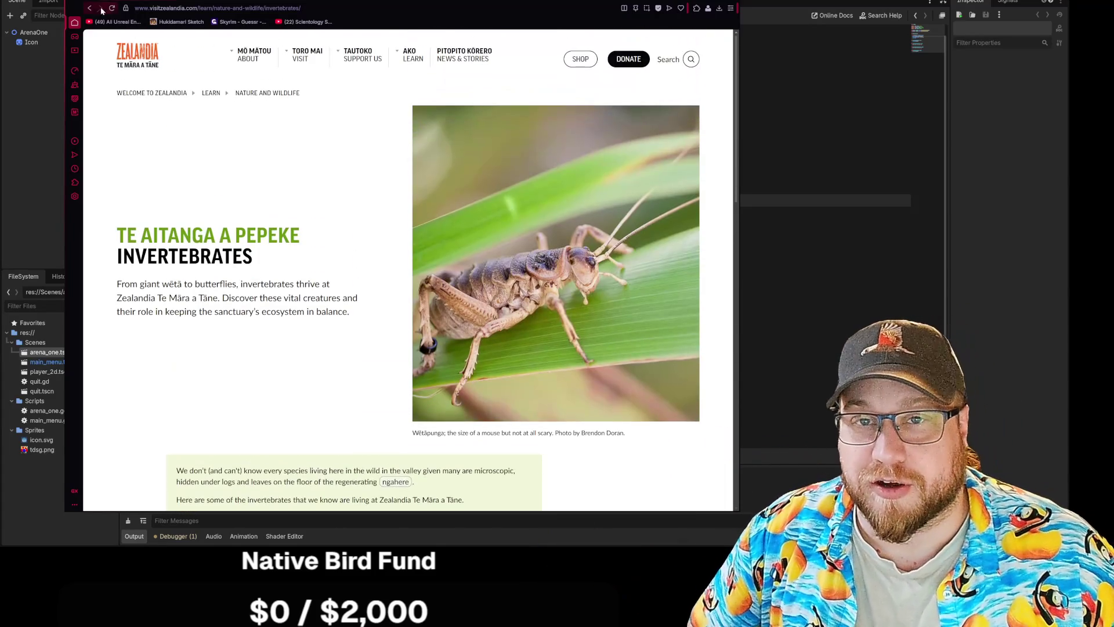
pyautogui.click(90, 9)
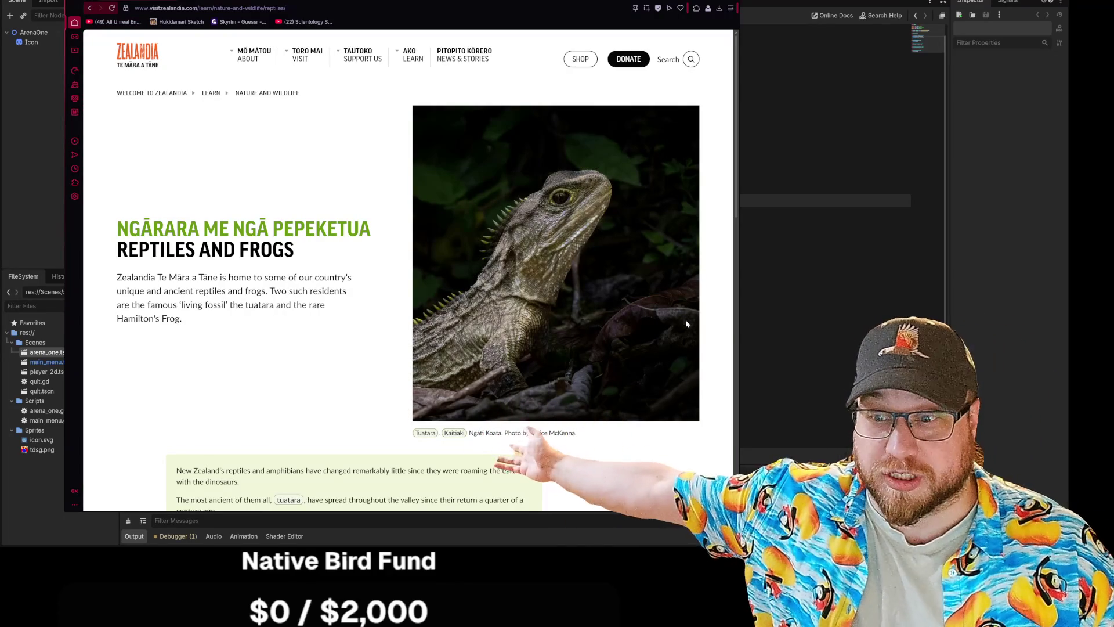
pyautogui.scroll(-5, 686, 323)
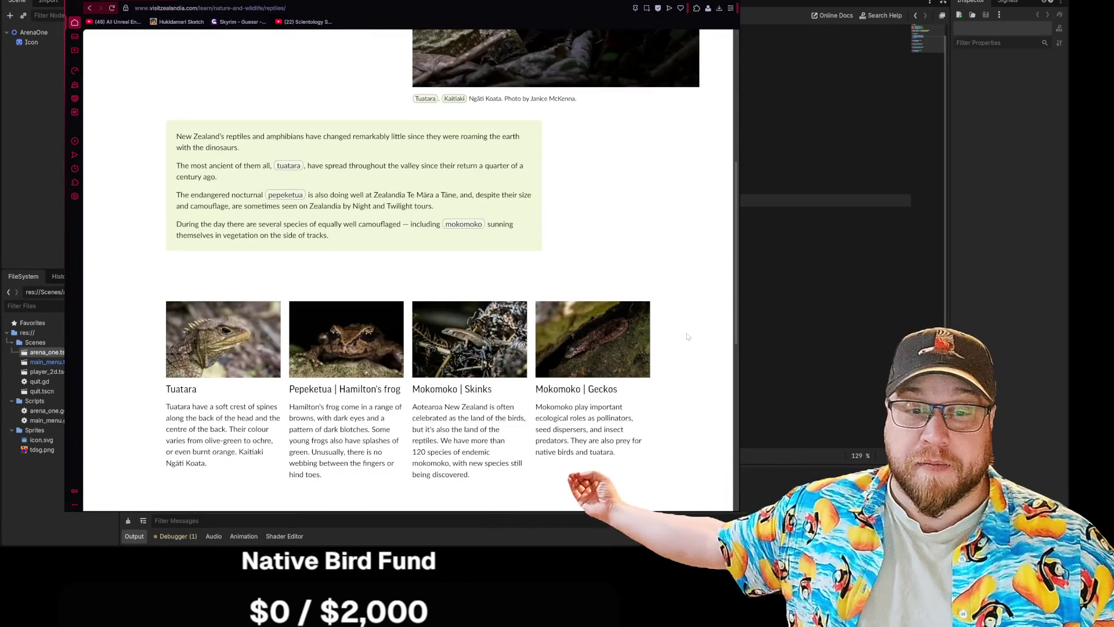
pyautogui.scroll(-3, 686, 333)
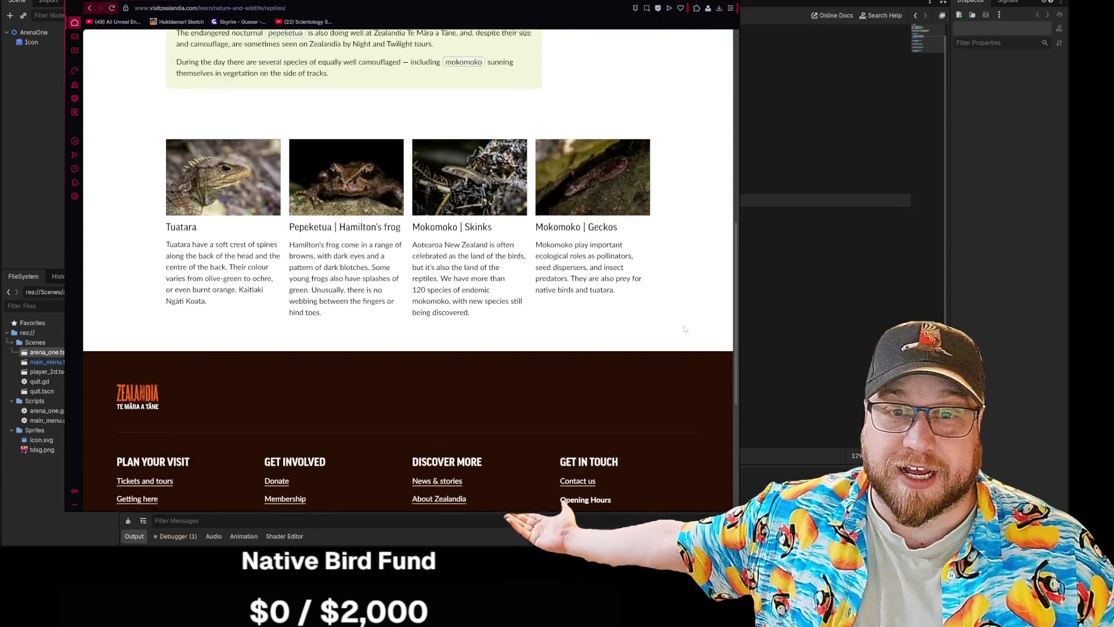
pyautogui.scroll(2, 685, 329)
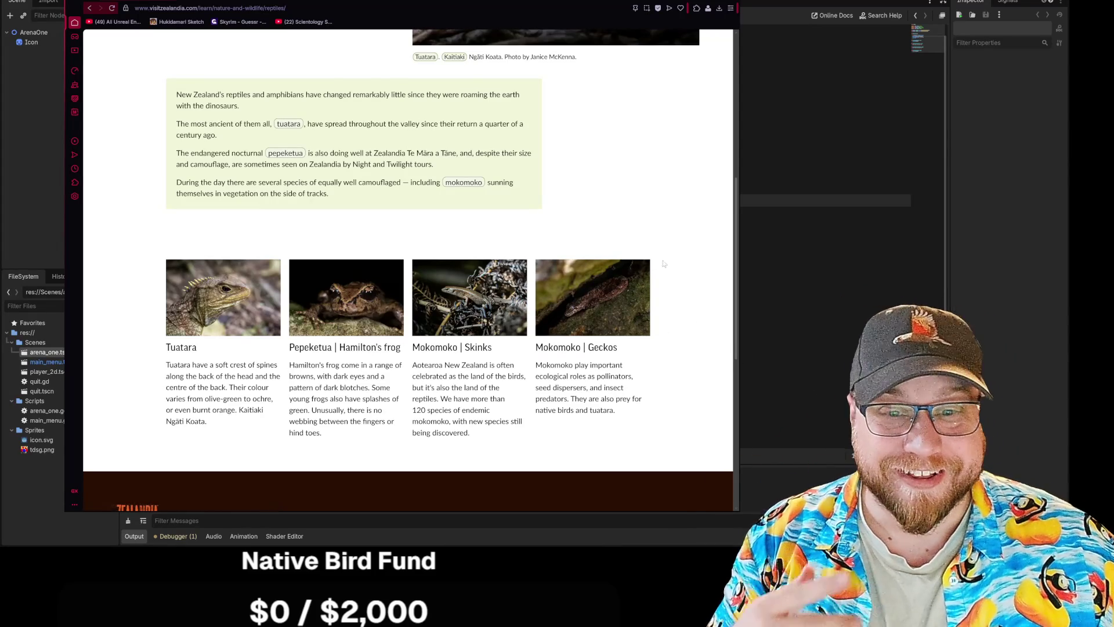
pyautogui.scroll(5, 506, 259)
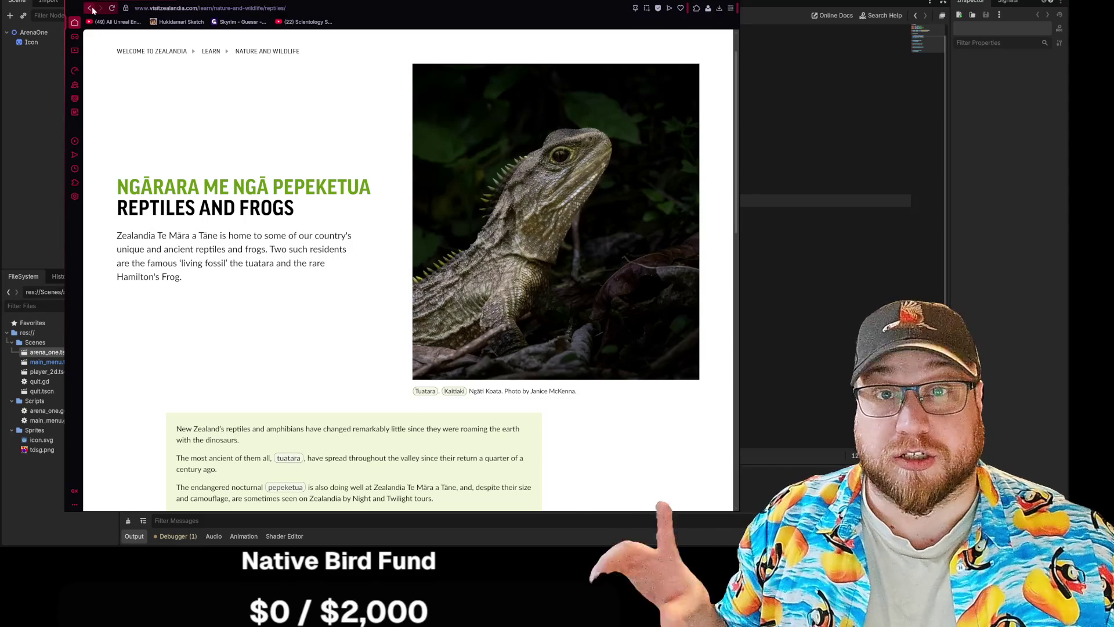
# Step: Return to the home page's Meet the Locals section and open the Birds (Manu) page
pyautogui.click(93, 10)
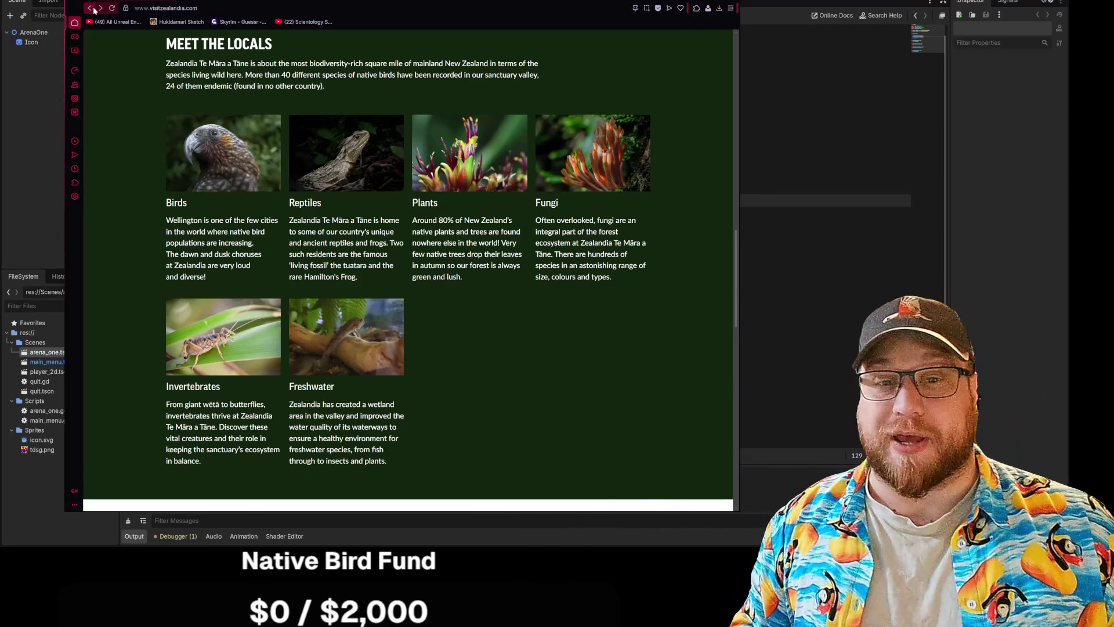
pyautogui.click(236, 199)
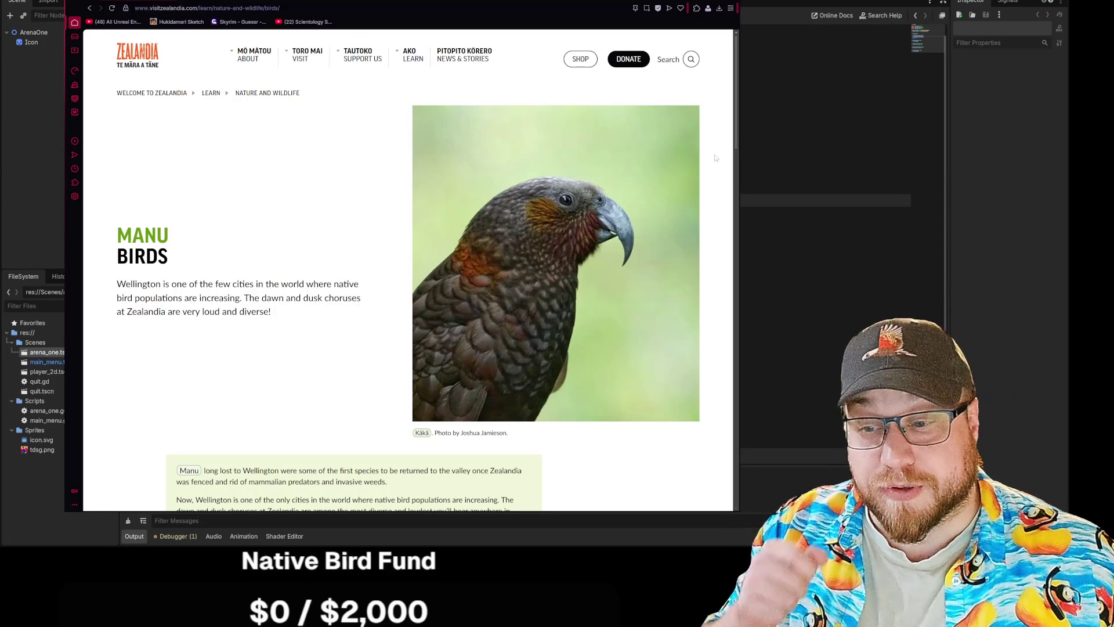
pyautogui.scroll(-5, 712, 156)
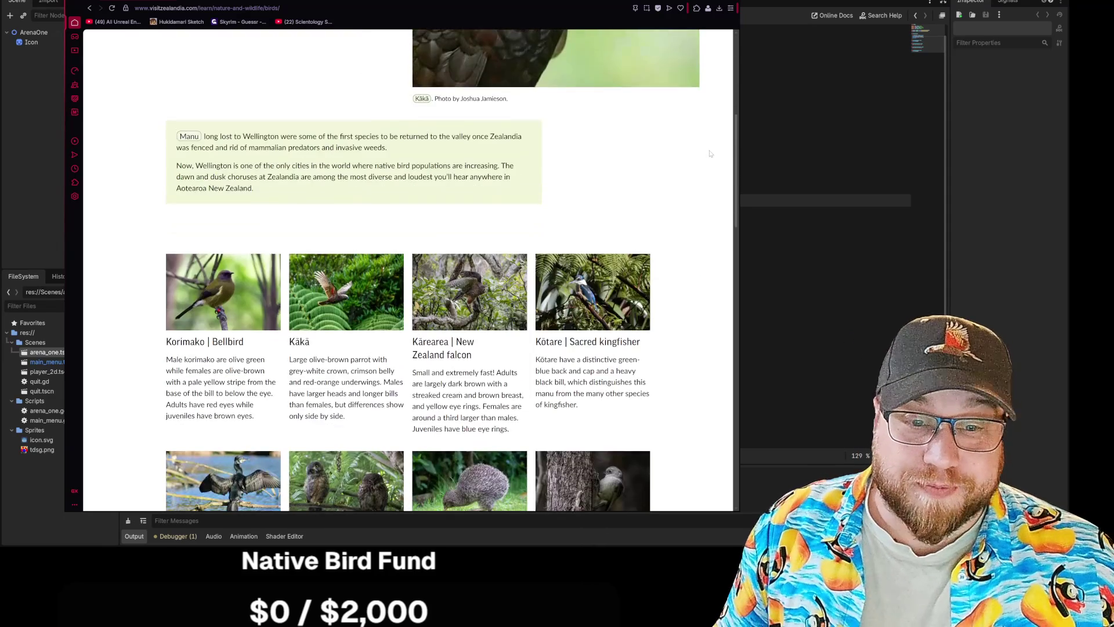
pyautogui.scroll(-2, 711, 154)
pyautogui.scroll(-2, 707, 156)
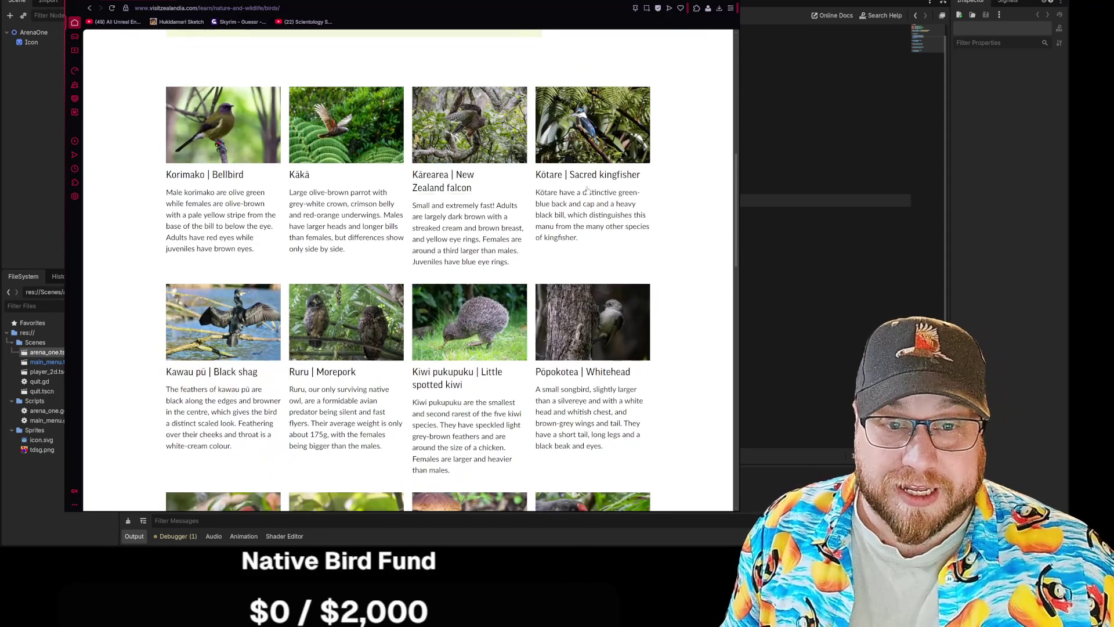
pyautogui.click(346, 125)
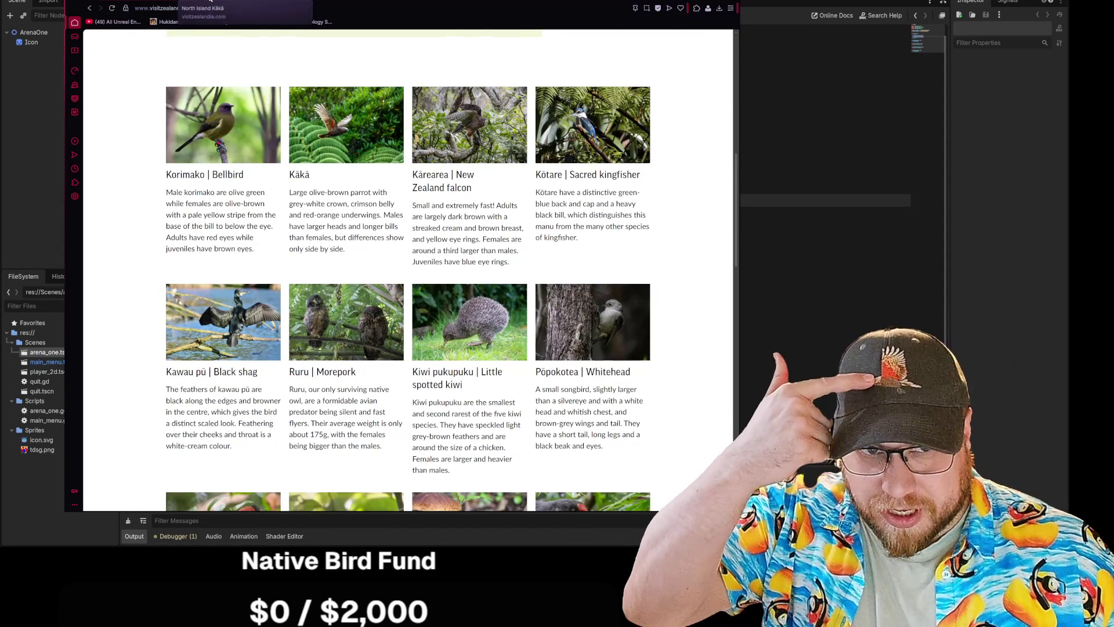
# Step: Scroll the Birds page and open the North Island Kākā page
pyautogui.scroll(-6, 650, 218)
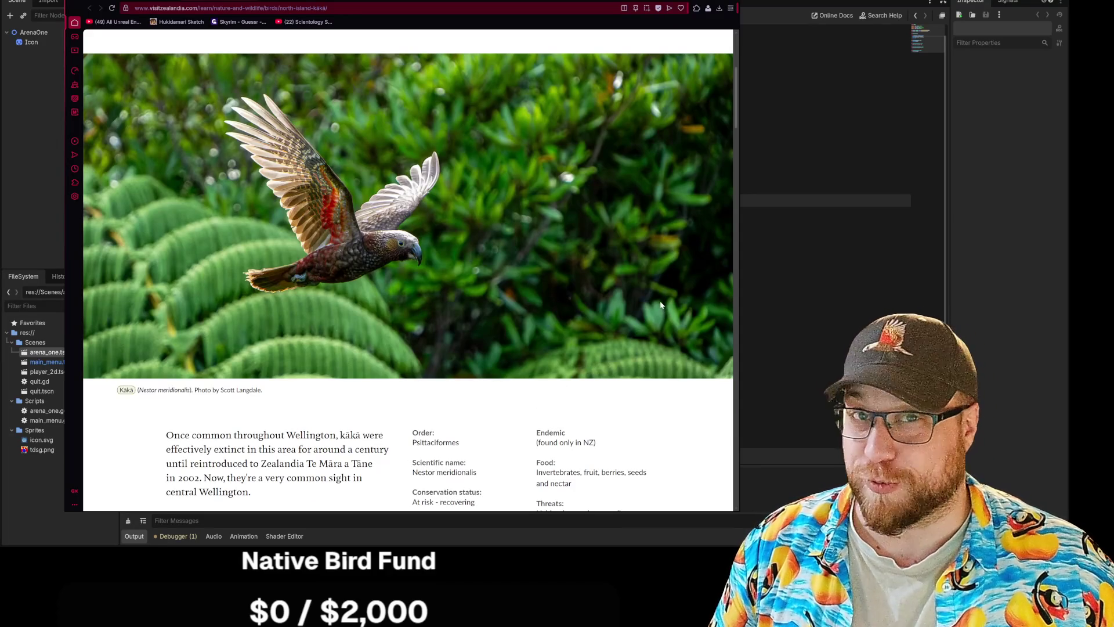
pyautogui.scroll(-1, 669, 304)
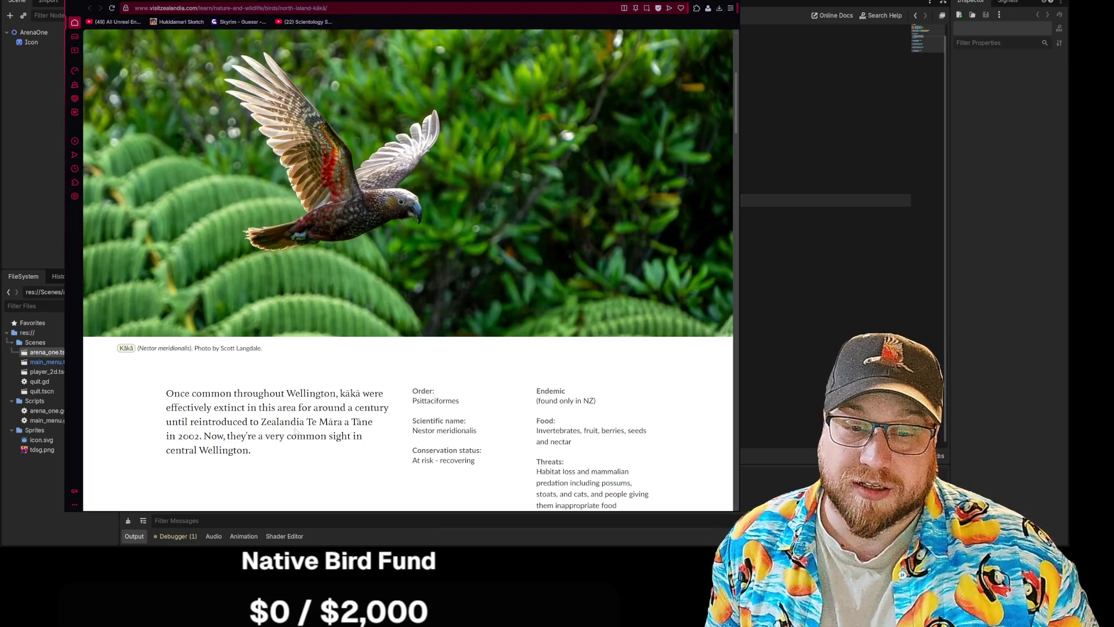
pyautogui.moveTo(195, 441); pyautogui.dragTo(145, 413)
pyautogui.click(424, 423)
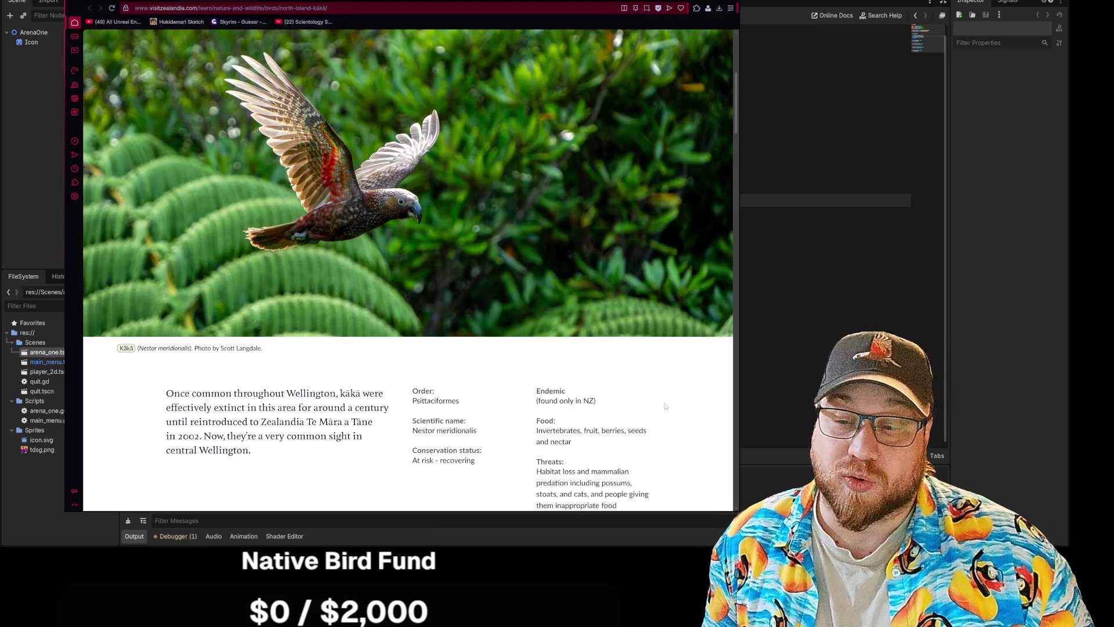
# Step: Scroll down the kākā page past Species Information to the Look Out For Them gallery
pyautogui.scroll(-4, 693, 376)
pyautogui.scroll(-4, 698, 372)
pyautogui.scroll(7, 697, 372)
pyautogui.scroll(-12, 698, 372)
pyautogui.scroll(-8, 696, 370)
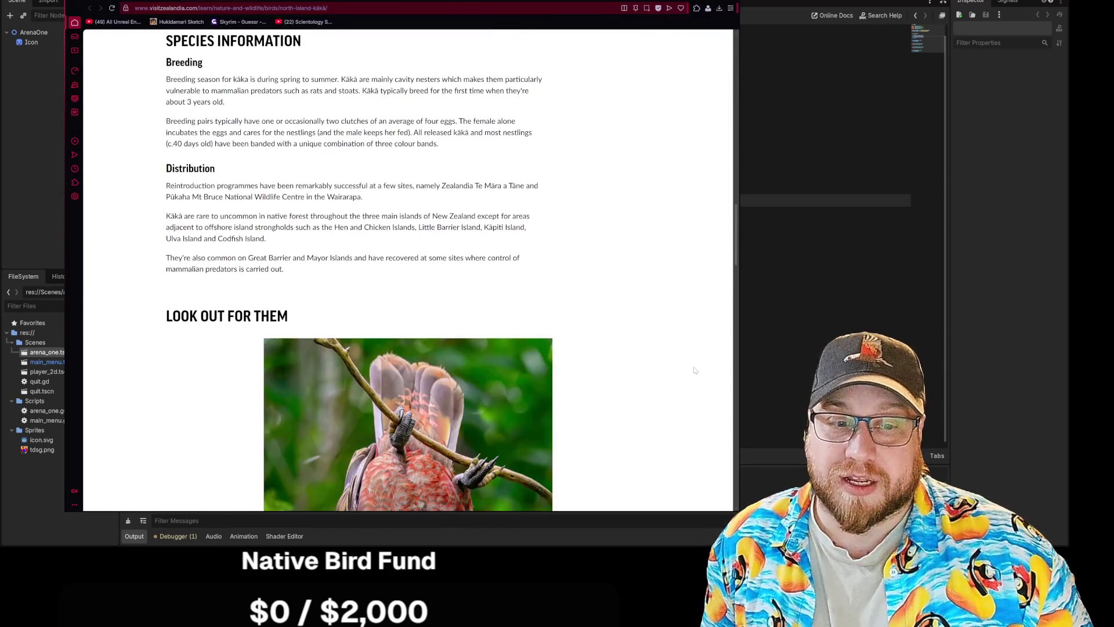
pyautogui.scroll(-2, 691, 362)
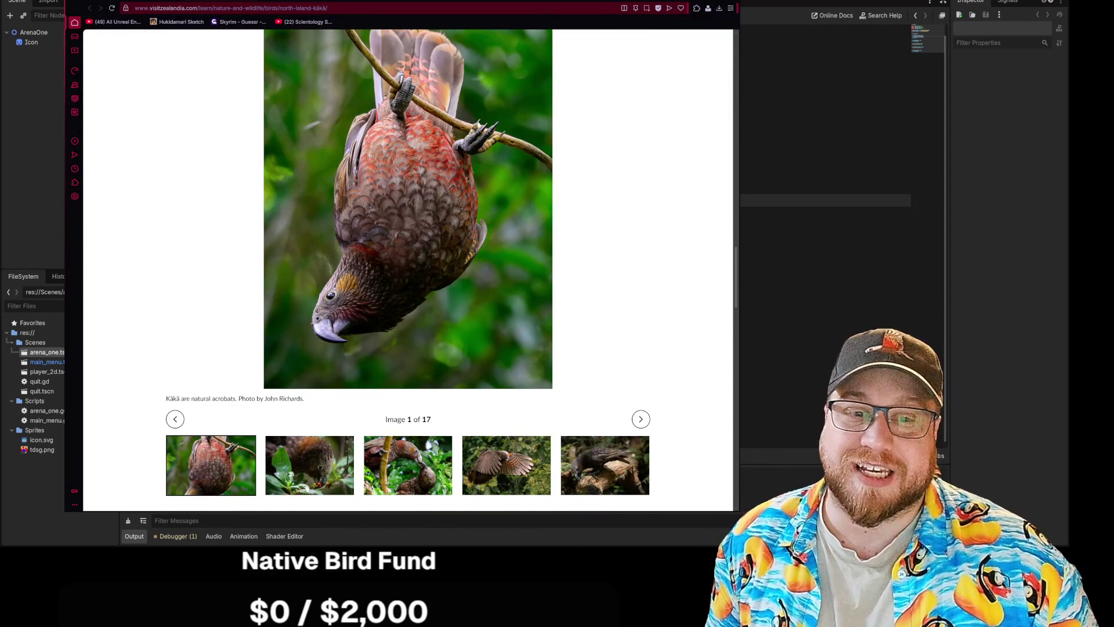
pyautogui.scroll(-2, 609, 289)
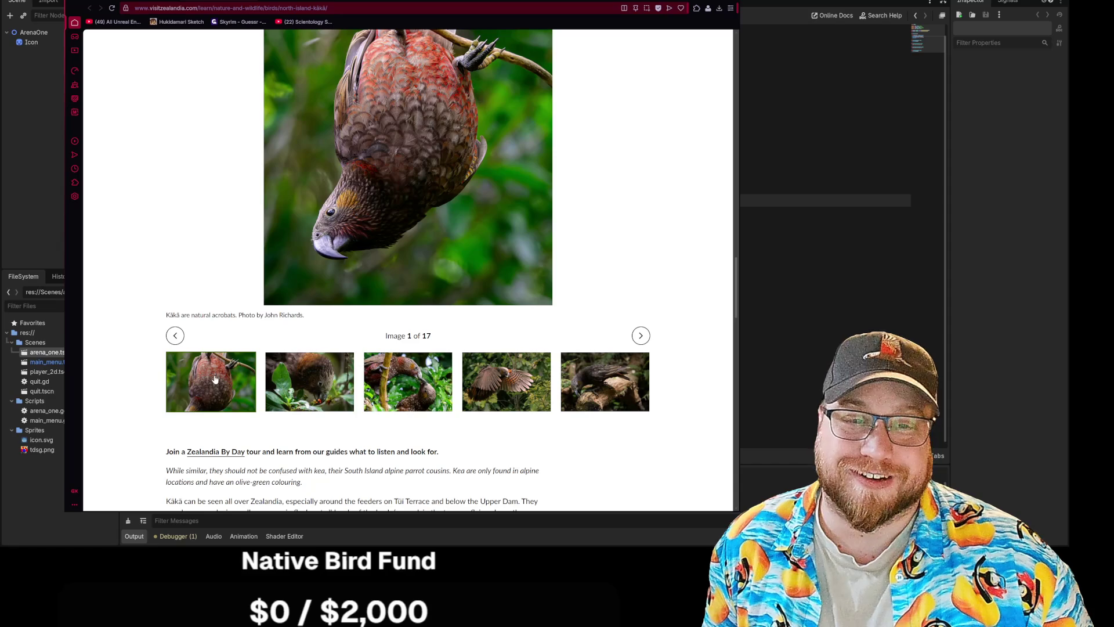
pyautogui.scroll(3, 639, 247)
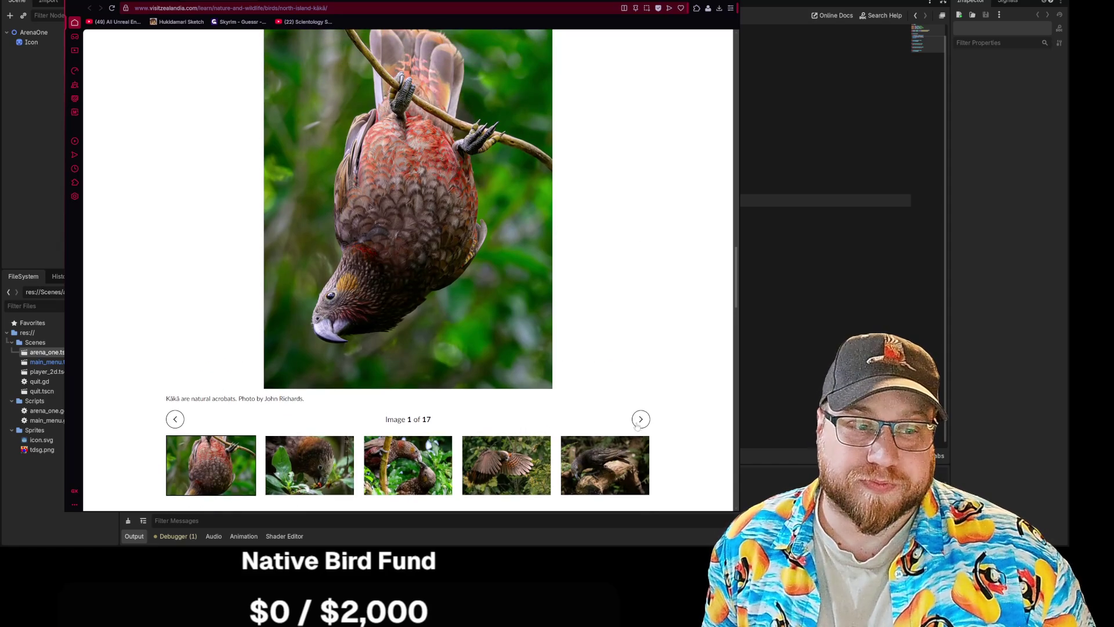
# Step: Page the kākā gallery to image 8 of 17, the chick beside an egg, then go back
pyautogui.click(641, 462)
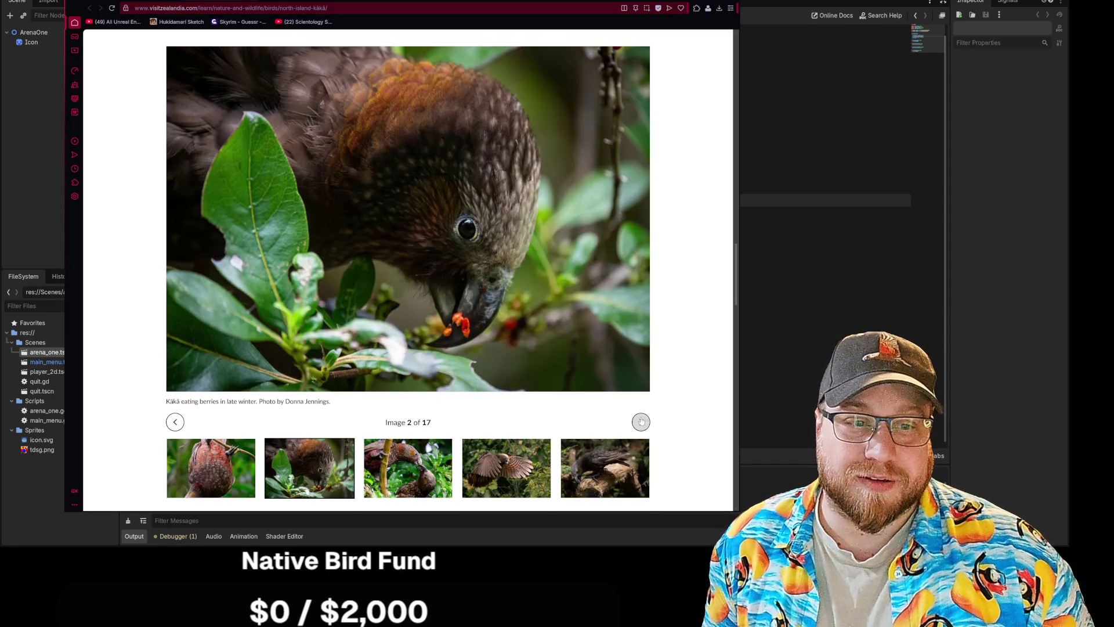
pyautogui.scroll(1, 642, 423)
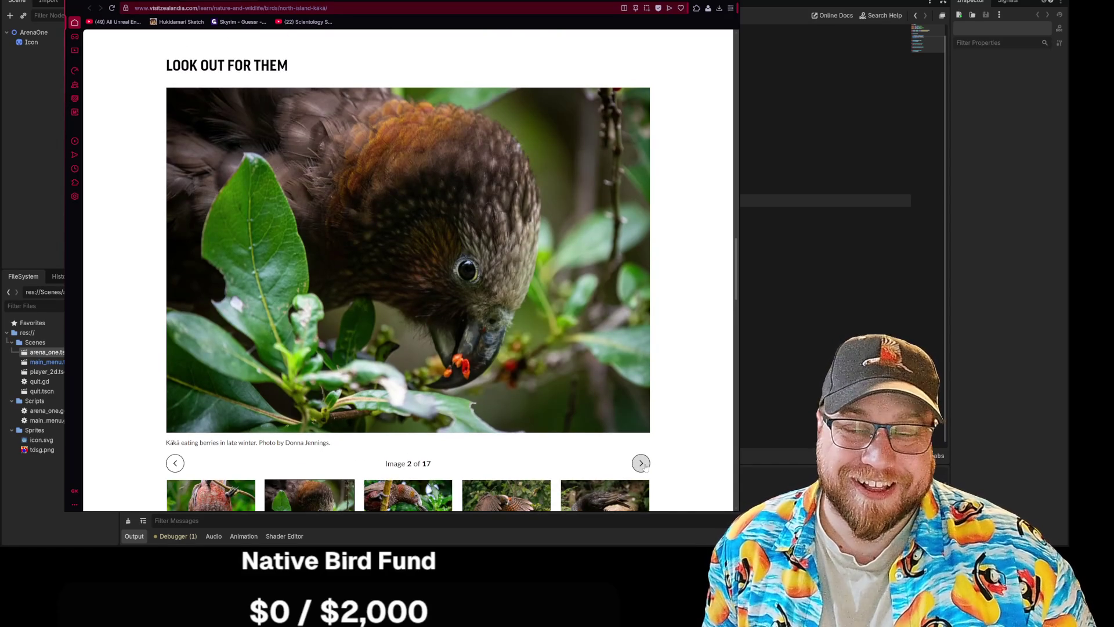
pyautogui.click(641, 463)
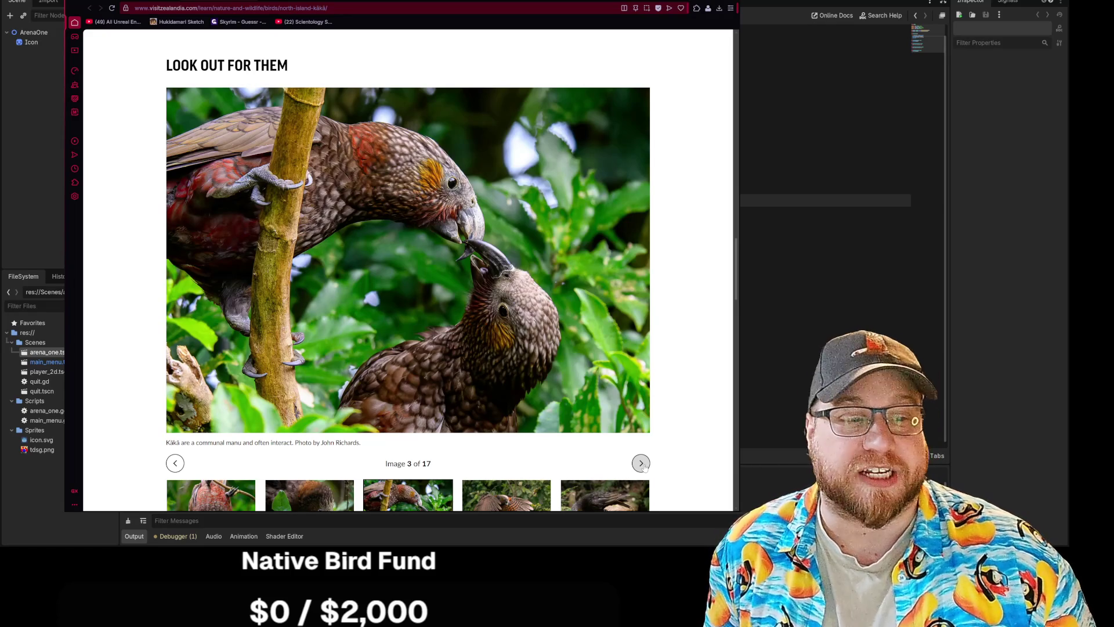
pyautogui.click(642, 464)
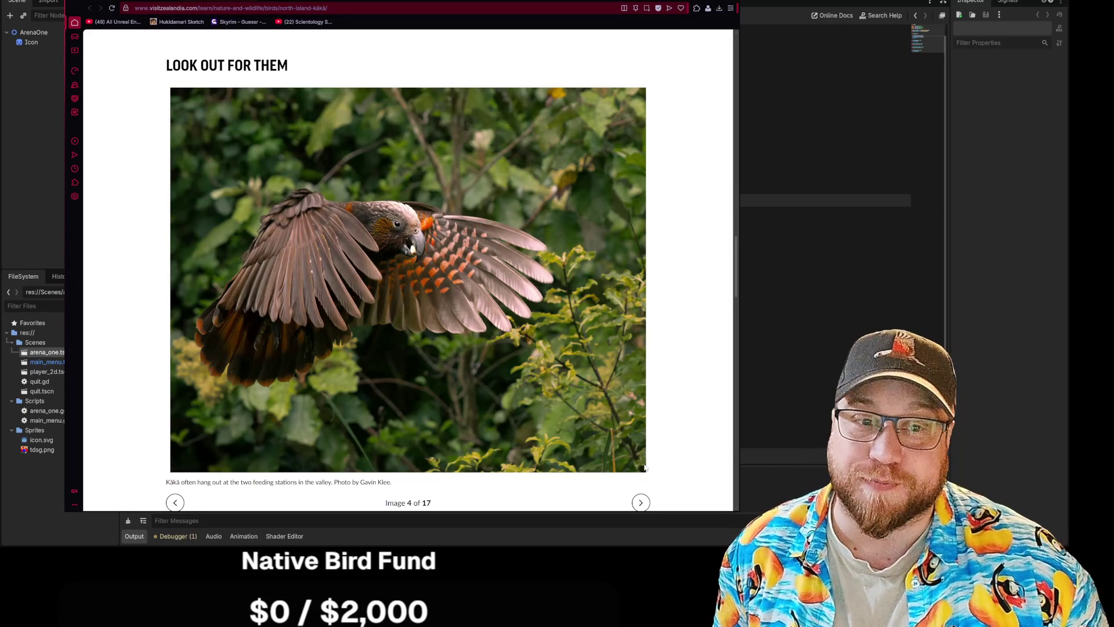
pyautogui.click(642, 503)
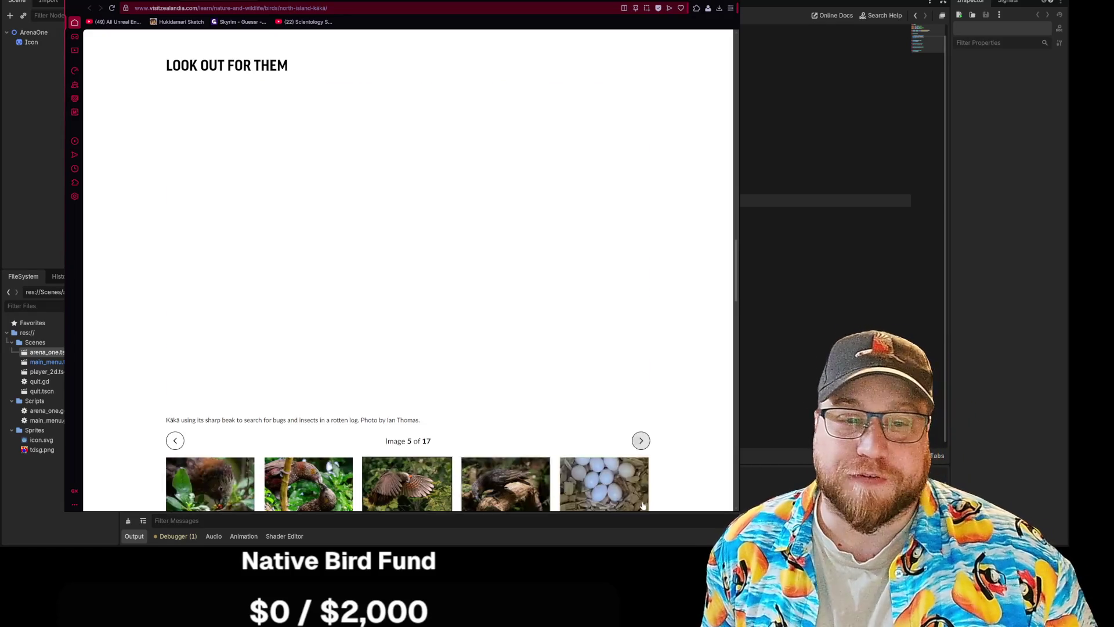
pyautogui.click(641, 441)
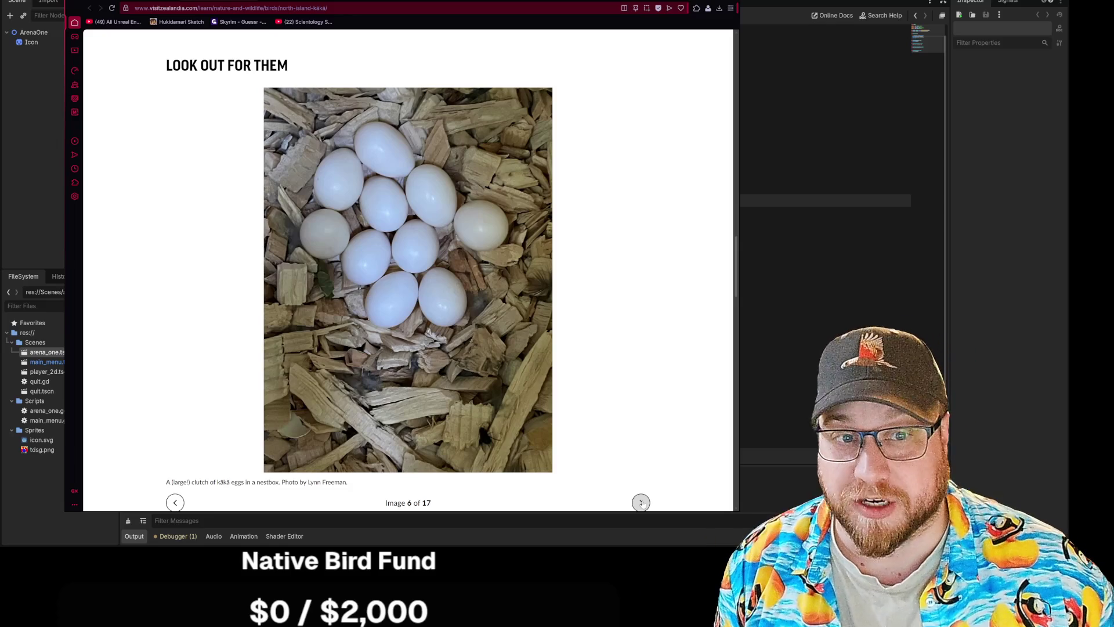
pyautogui.click(642, 503)
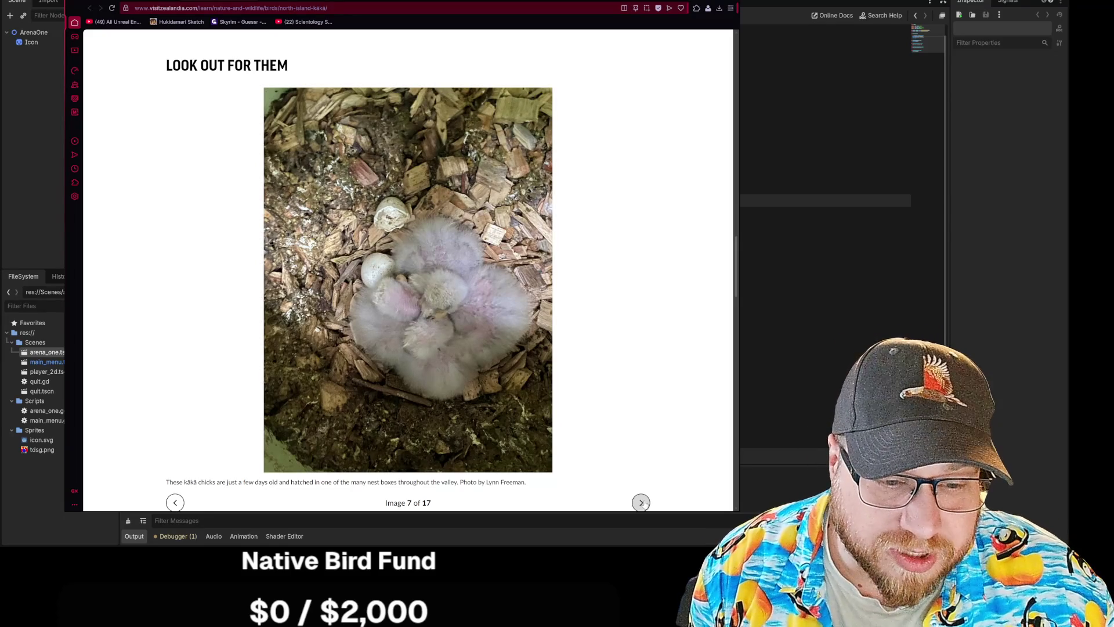
pyautogui.click(641, 503)
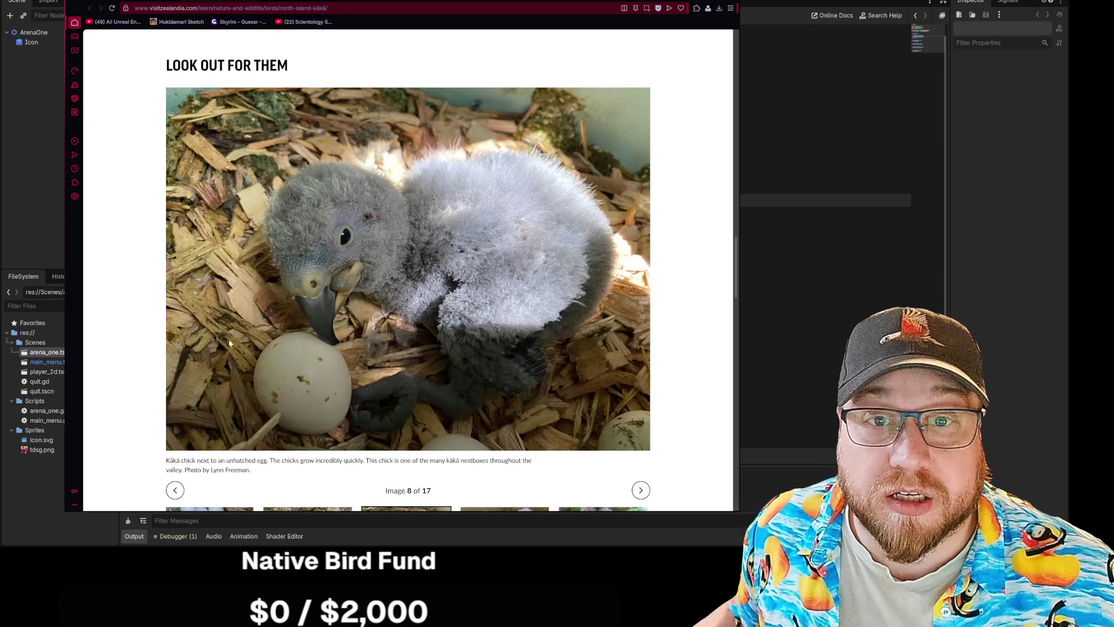
pyautogui.hotkey('alt', 'Left')
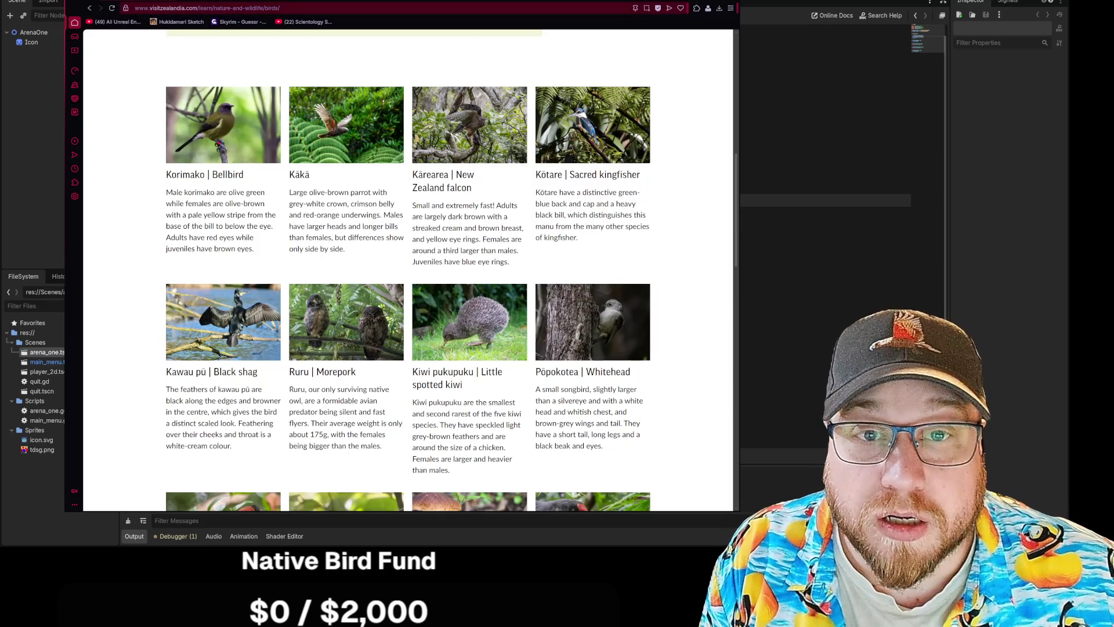
# Step: Copy the Zealandia domain from the address bar, then return to the birds list page
pyautogui.moveTo(198, 8); pyautogui.dragTo(136, 8)
pyautogui.rightClick(147, 12)
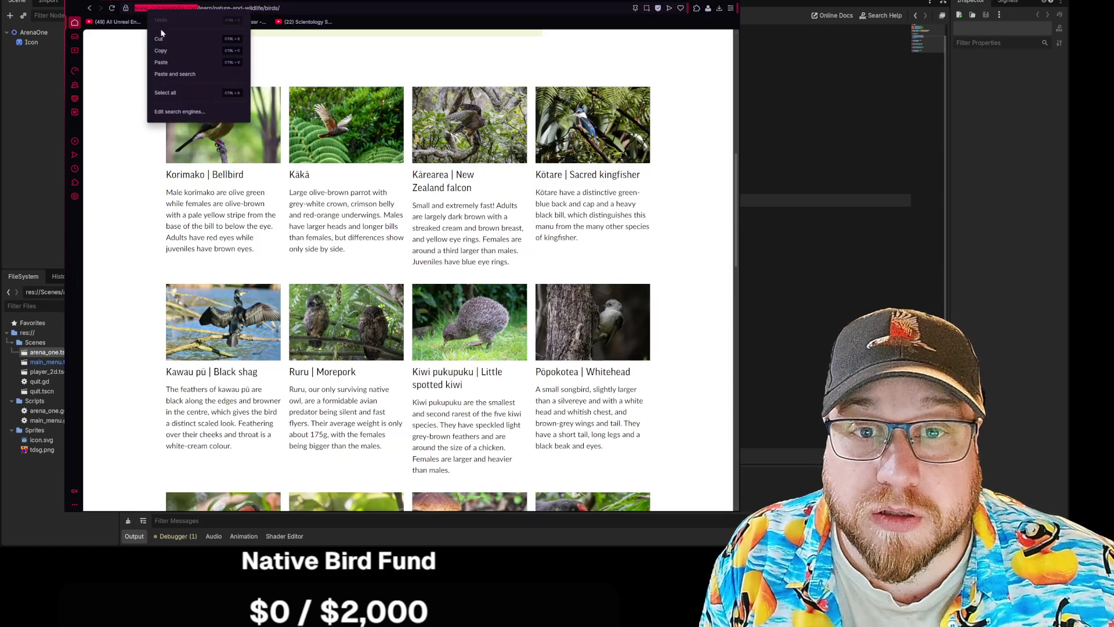
pyautogui.click(162, 51)
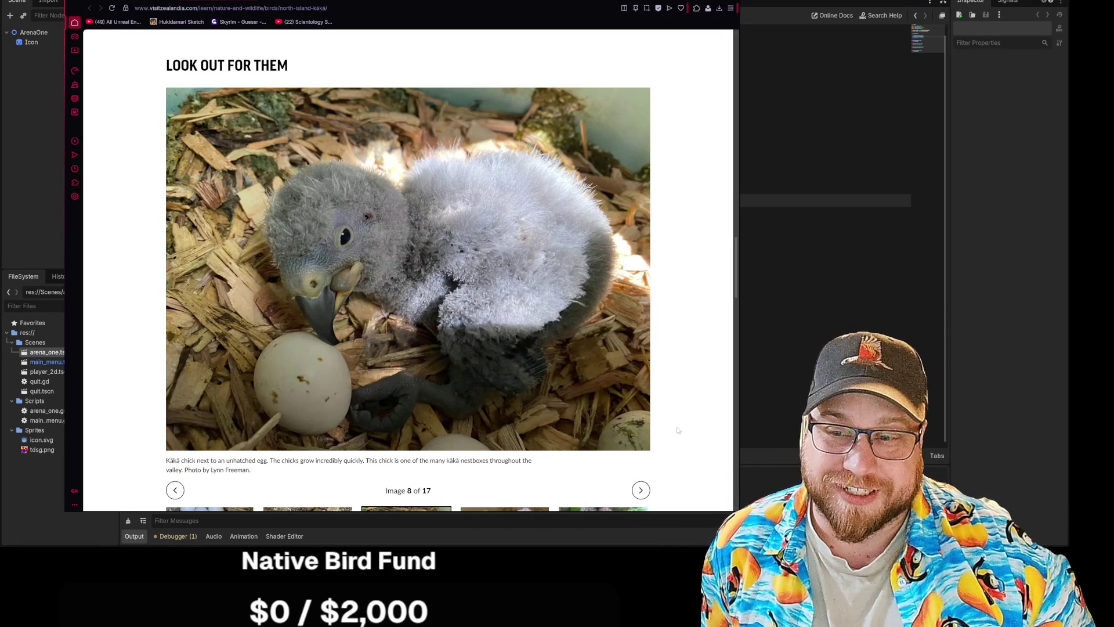
pyautogui.click(87, 8)
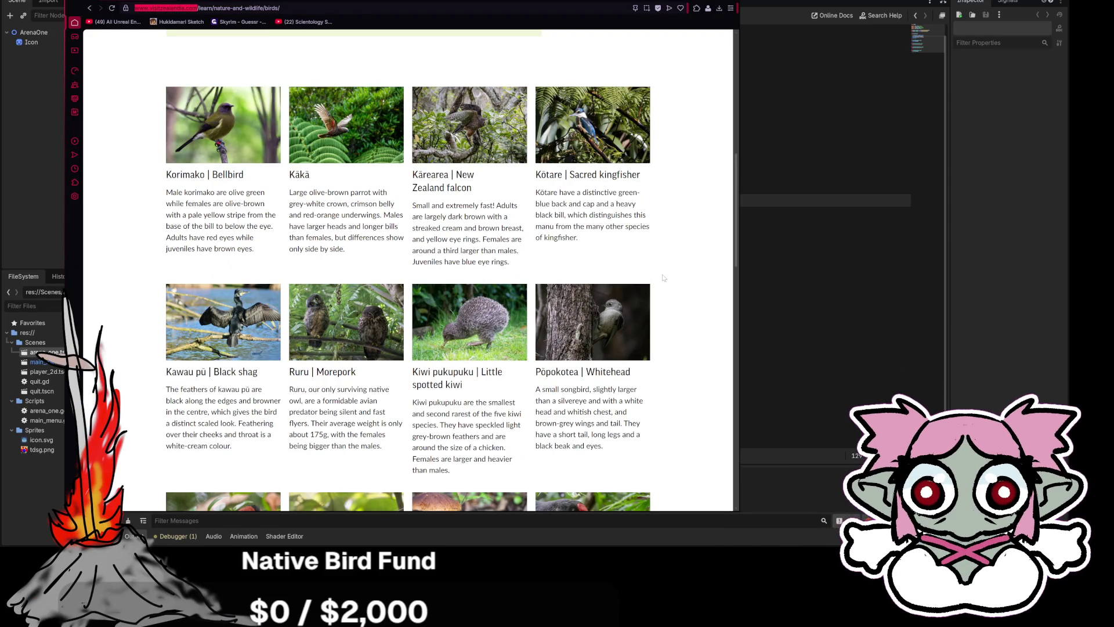
pyautogui.scroll(-2, 664, 278)
pyautogui.scroll(-4, 664, 278)
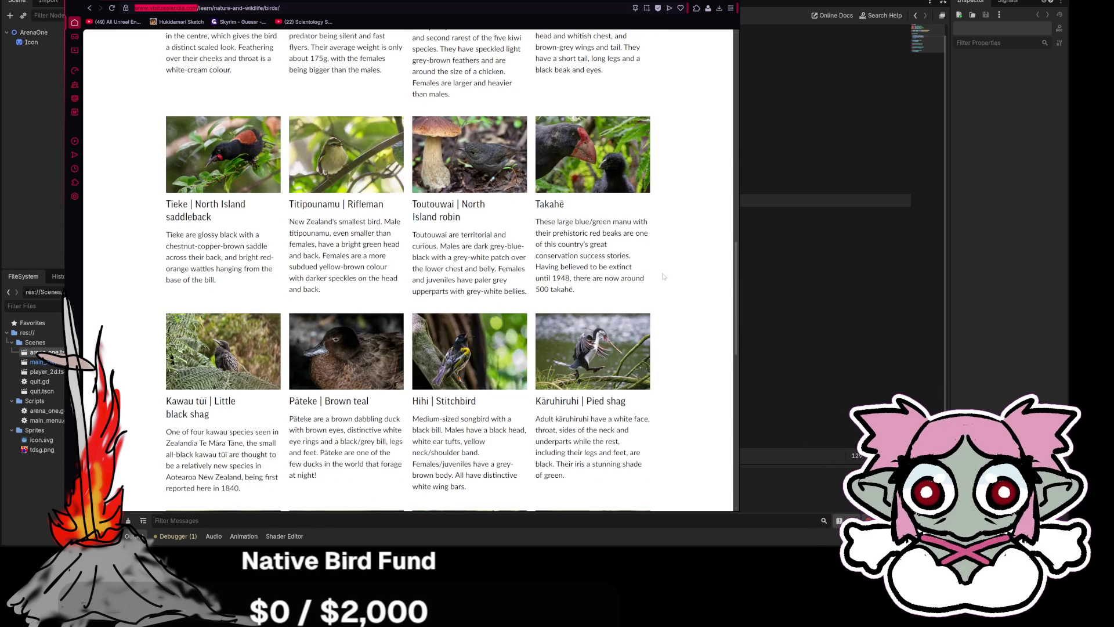
pyautogui.scroll(-4, 664, 277)
pyautogui.scroll(-2, 663, 274)
pyautogui.scroll(6, 662, 274)
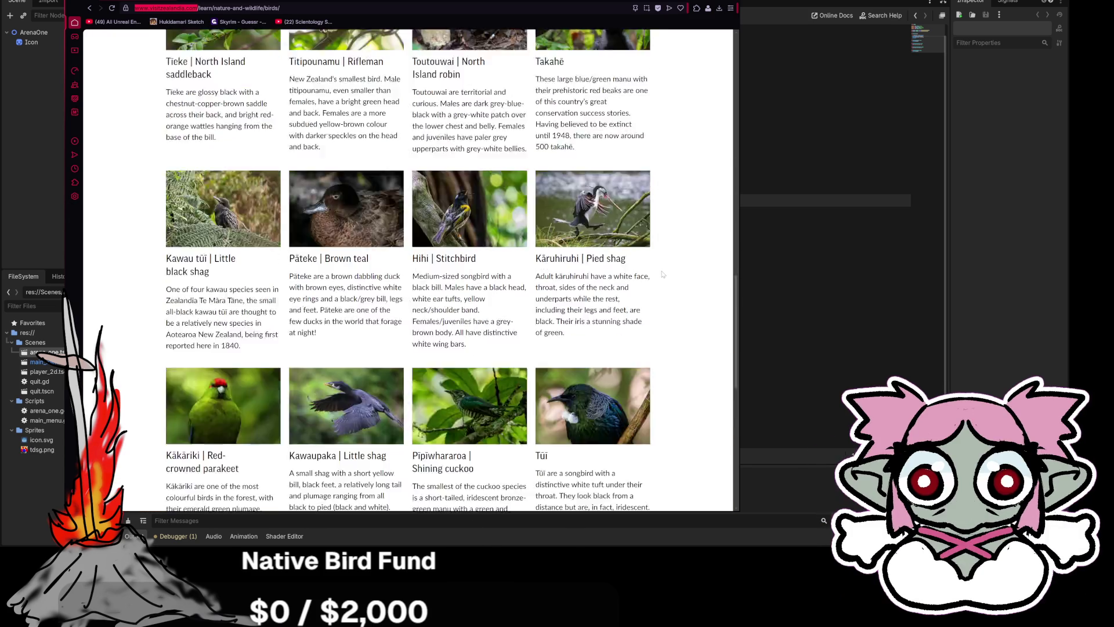
pyautogui.scroll(3, 663, 274)
pyautogui.scroll(2, 663, 274)
pyautogui.scroll(2, 663, 274)
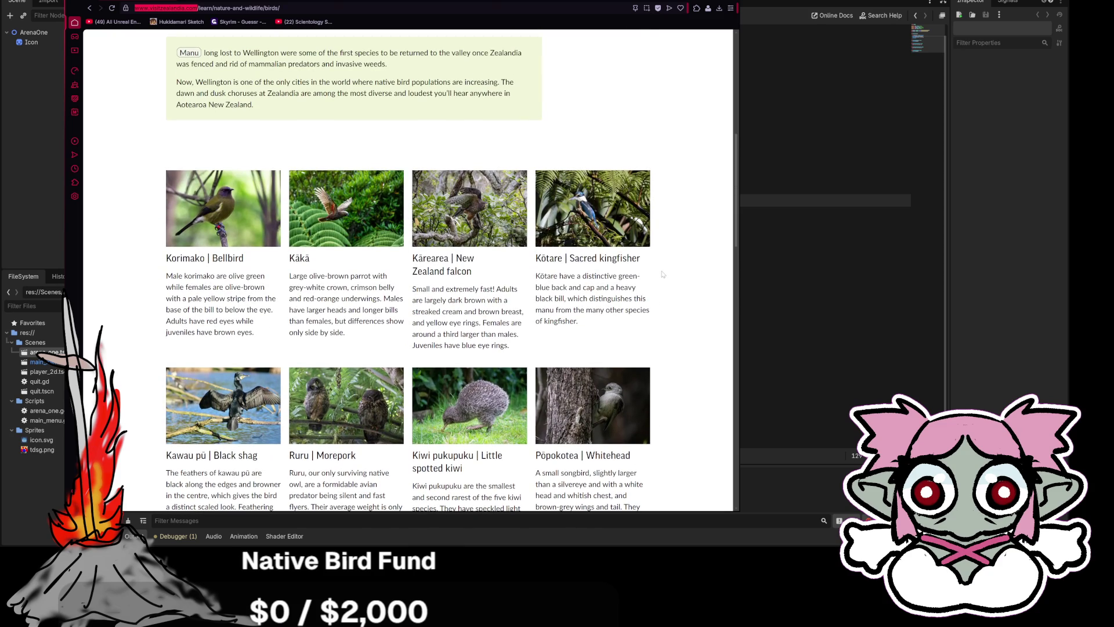
pyautogui.scroll(-7, 662, 274)
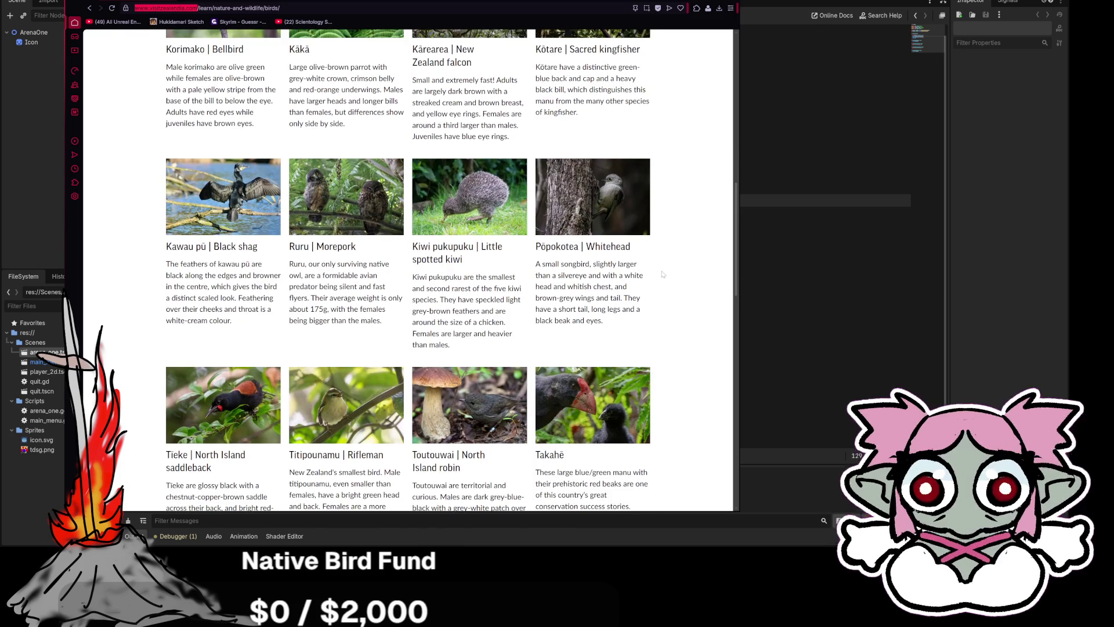
pyautogui.scroll(-3, 663, 274)
pyautogui.scroll(-2, 662, 274)
pyautogui.scroll(18, 663, 274)
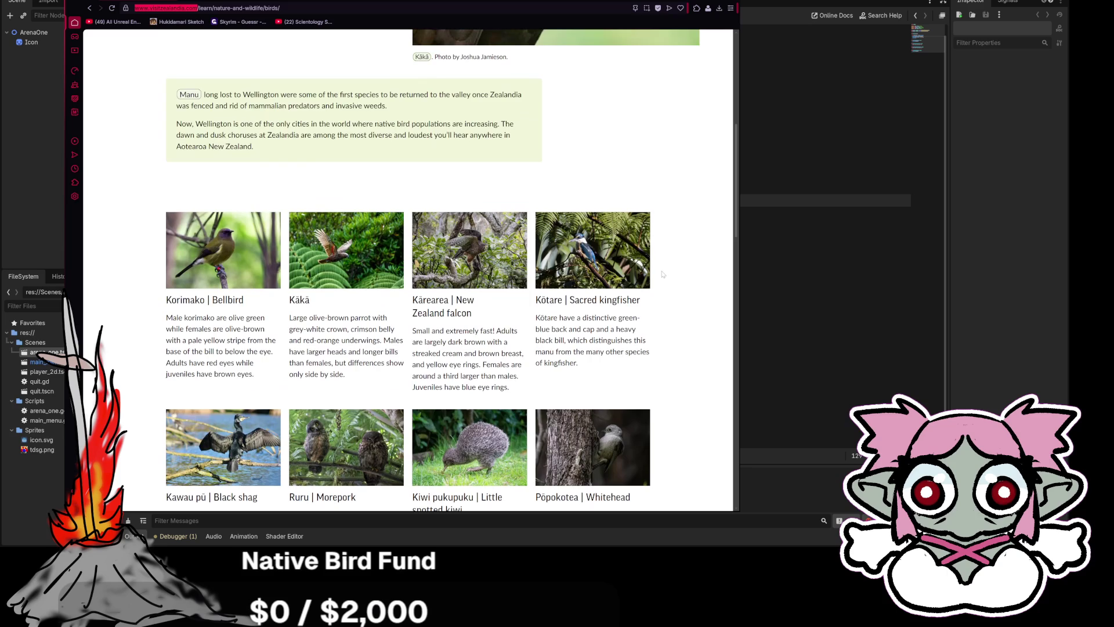
pyautogui.scroll(2, 663, 274)
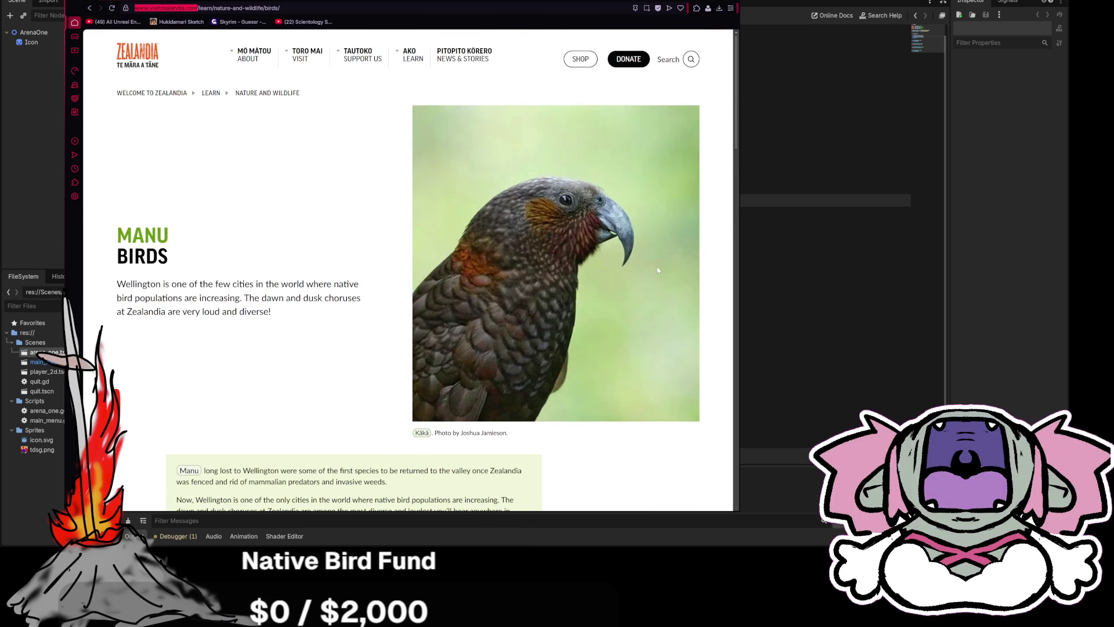
pyautogui.scroll(-7, 668, 276)
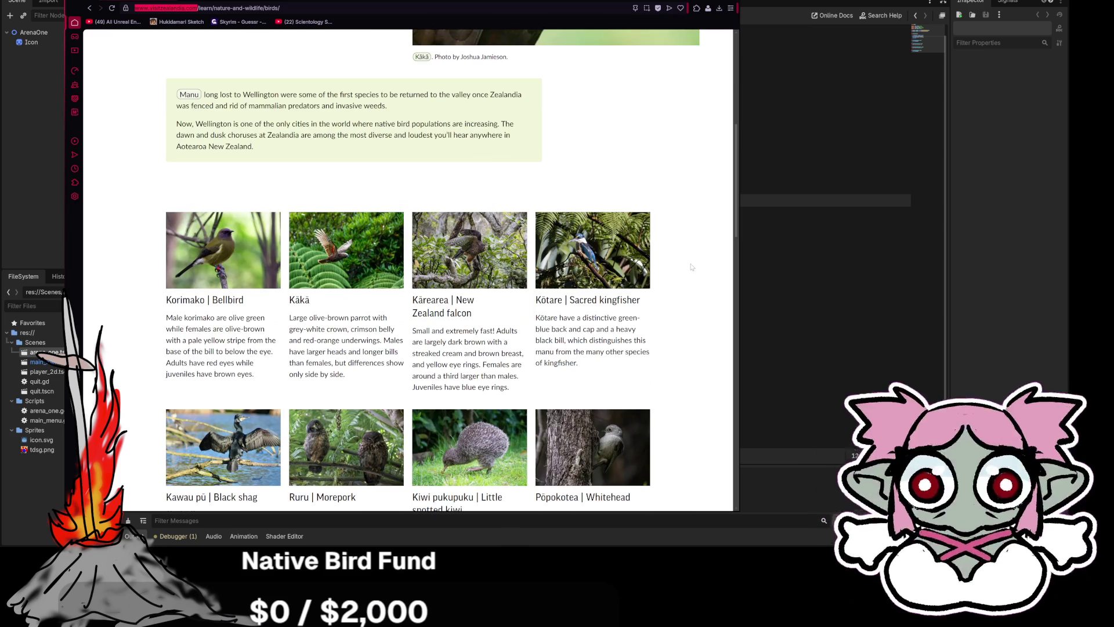
pyautogui.scroll(-3, 679, 279)
pyautogui.scroll(-2, 691, 266)
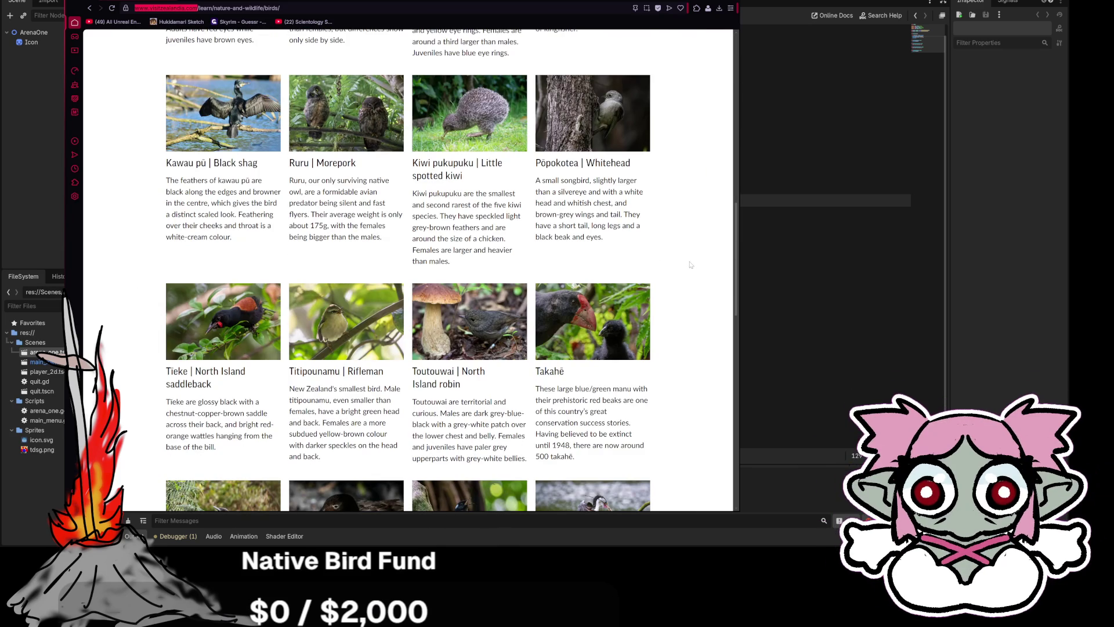
pyautogui.scroll(-2, 688, 263)
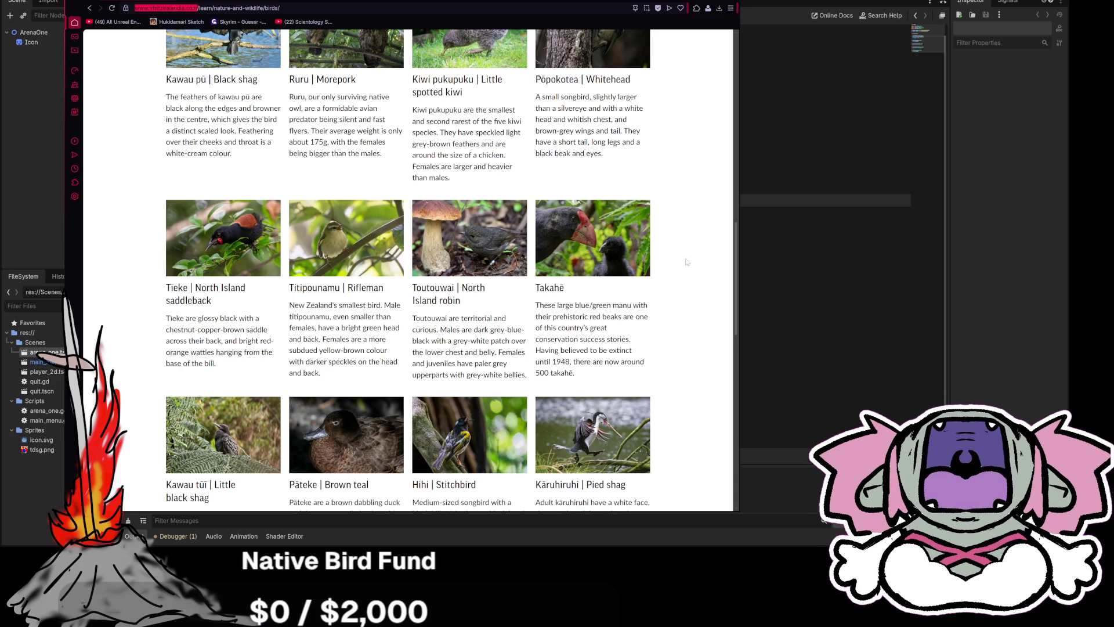
pyautogui.scroll(-2, 685, 262)
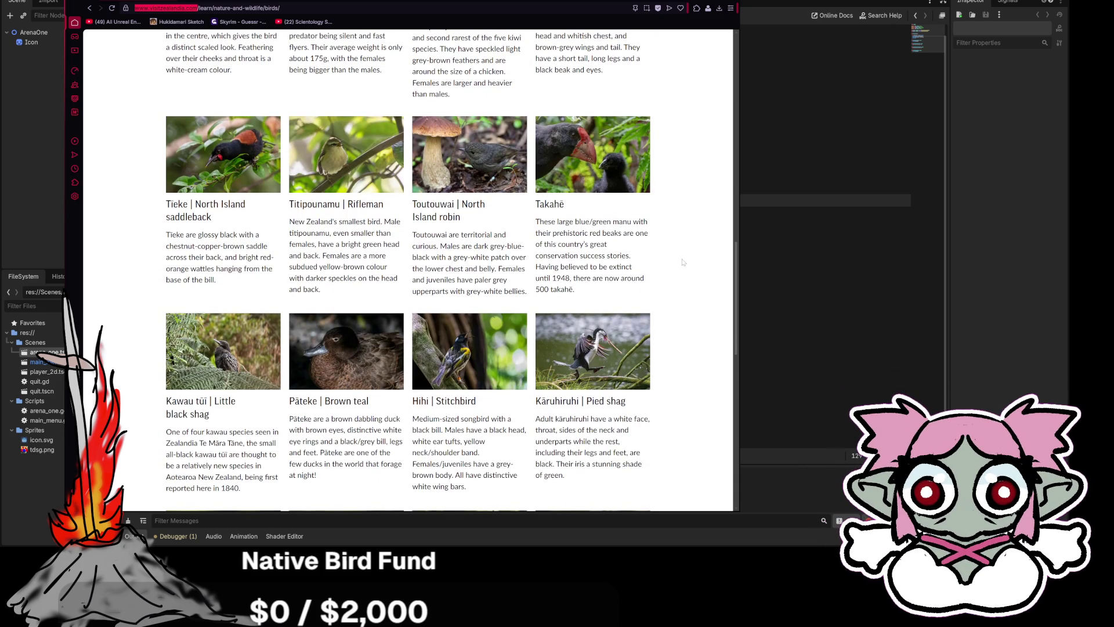
pyautogui.scroll(-6, 683, 262)
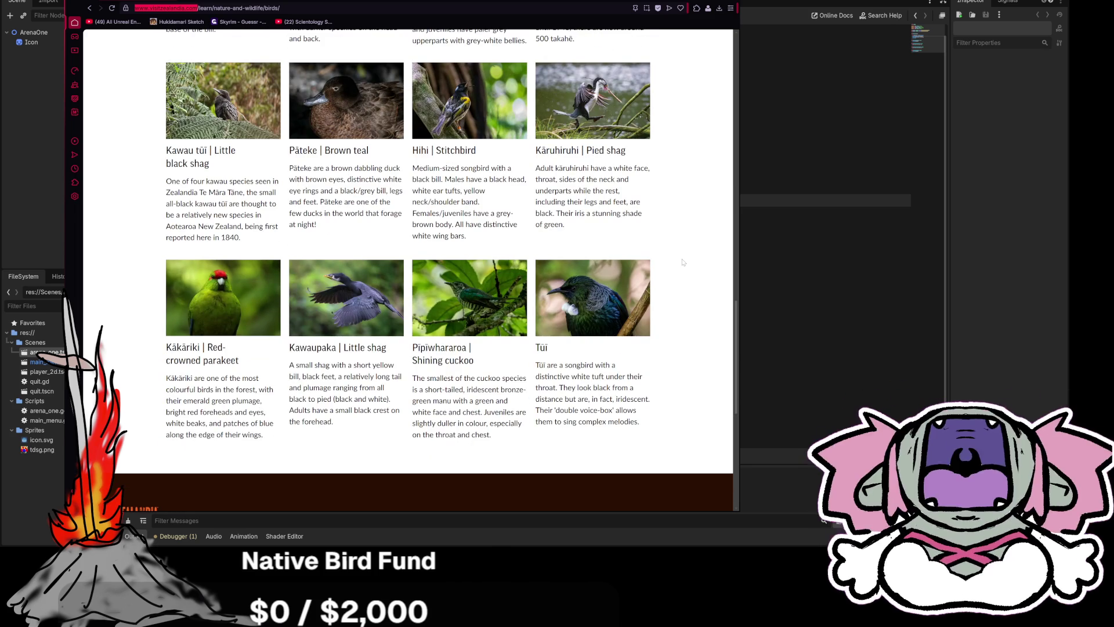
pyautogui.scroll(9, 683, 262)
pyautogui.scroll(10, 683, 261)
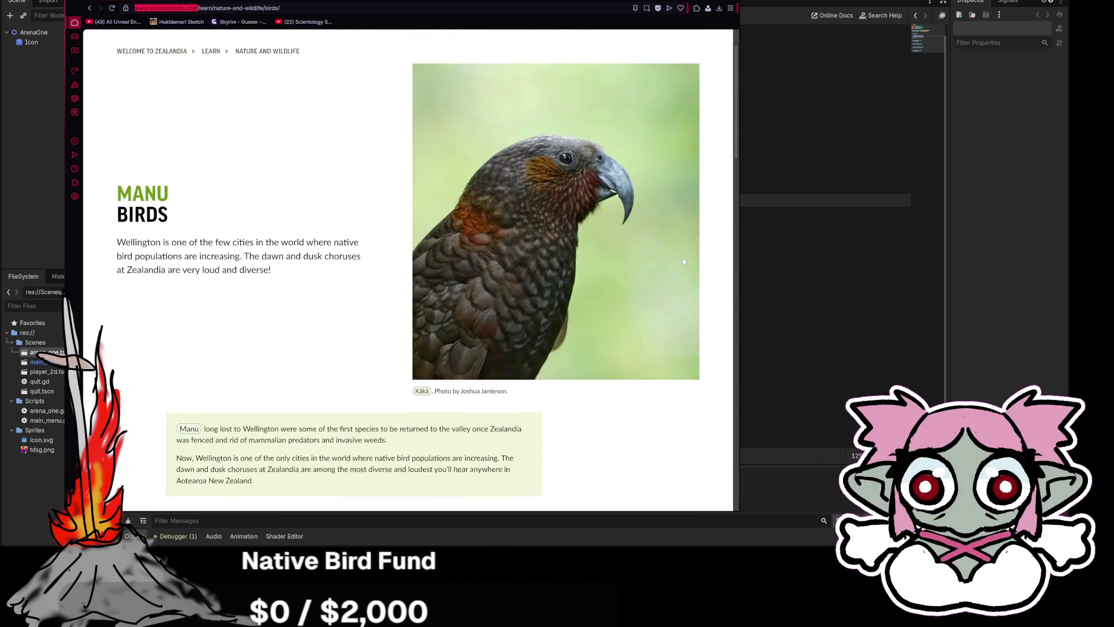
# Step: Switch to the Godot editor and drag the Google kākāpō search window into view
pyautogui.hotkey('alt', 'Tab')
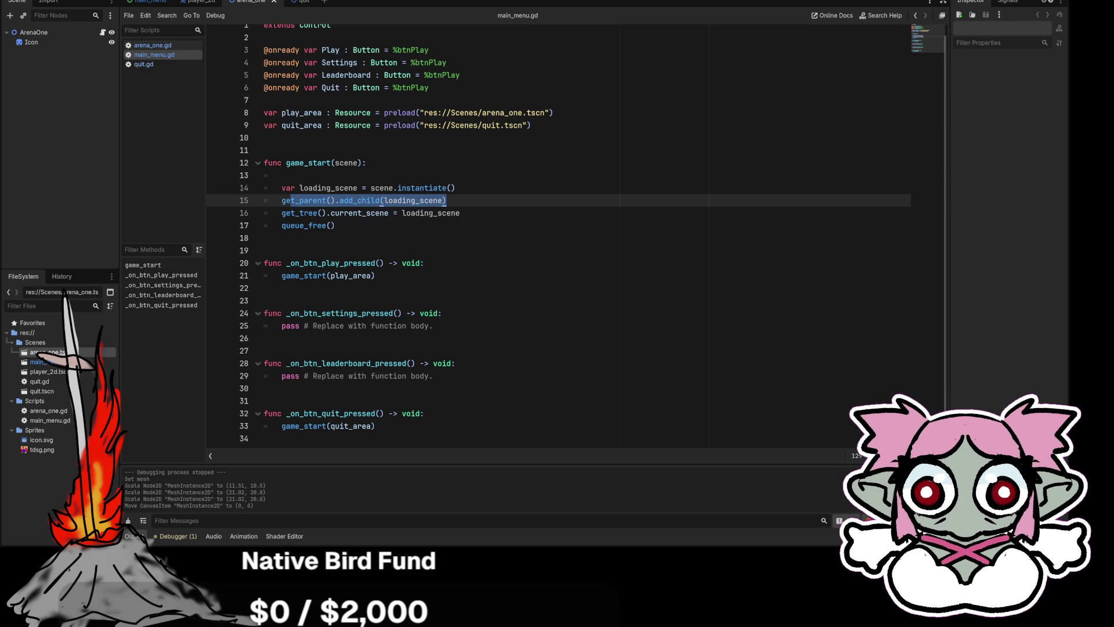
pyautogui.moveTo(0, 37)
pyautogui.mouseDown()
pyautogui.moveTo(261, 38)
pyautogui.moveTo(299, 1)
pyautogui.moveTo(278, 1)
pyautogui.mouseUp()
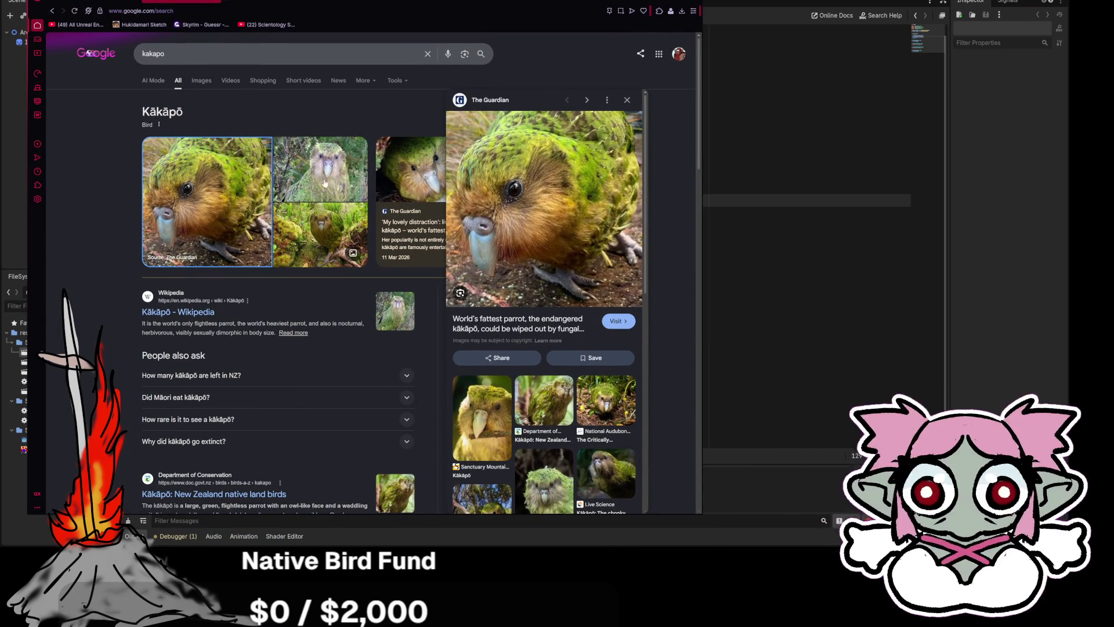
# Step: View the WIRED, eBird, Reddit and man-holding-a-kākāpō photos in Google's image panel
pyautogui.click(325, 232)
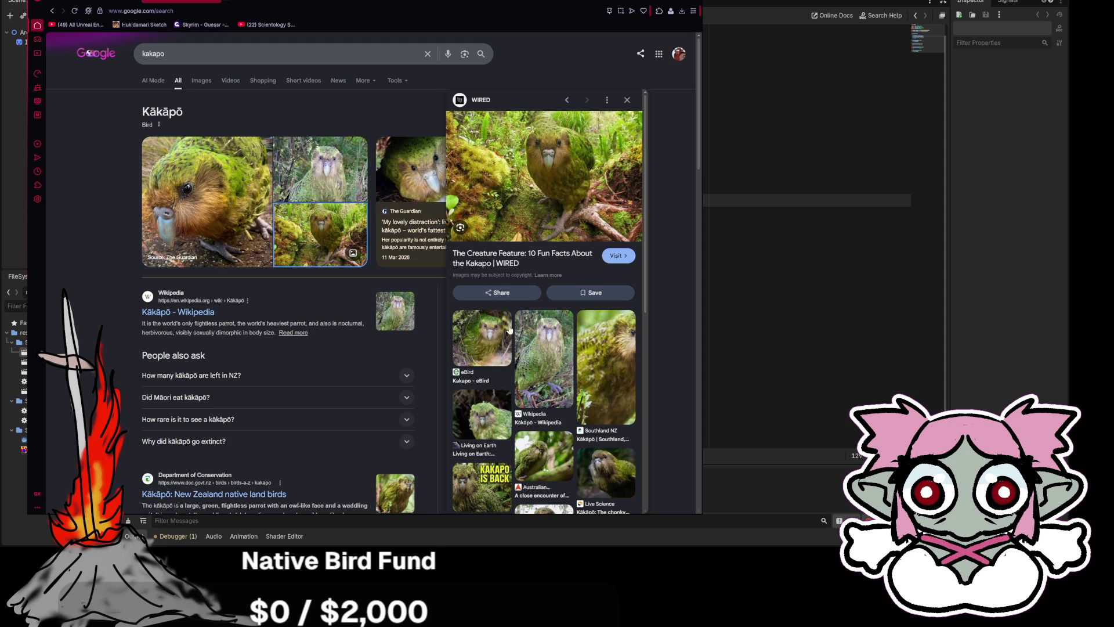
pyautogui.click(490, 338)
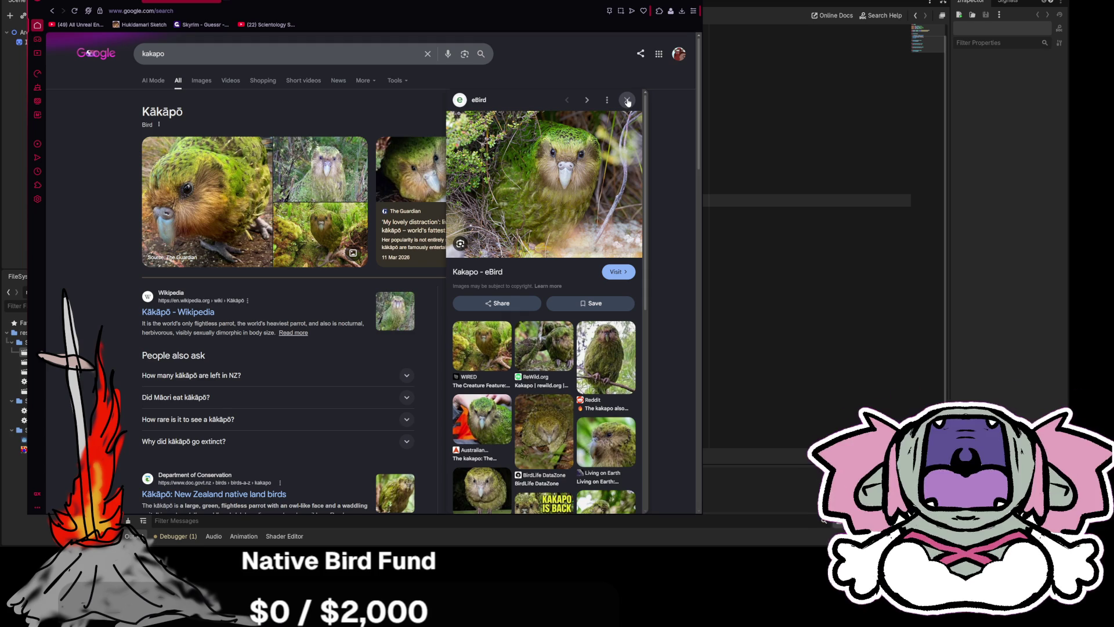
pyautogui.click(619, 351)
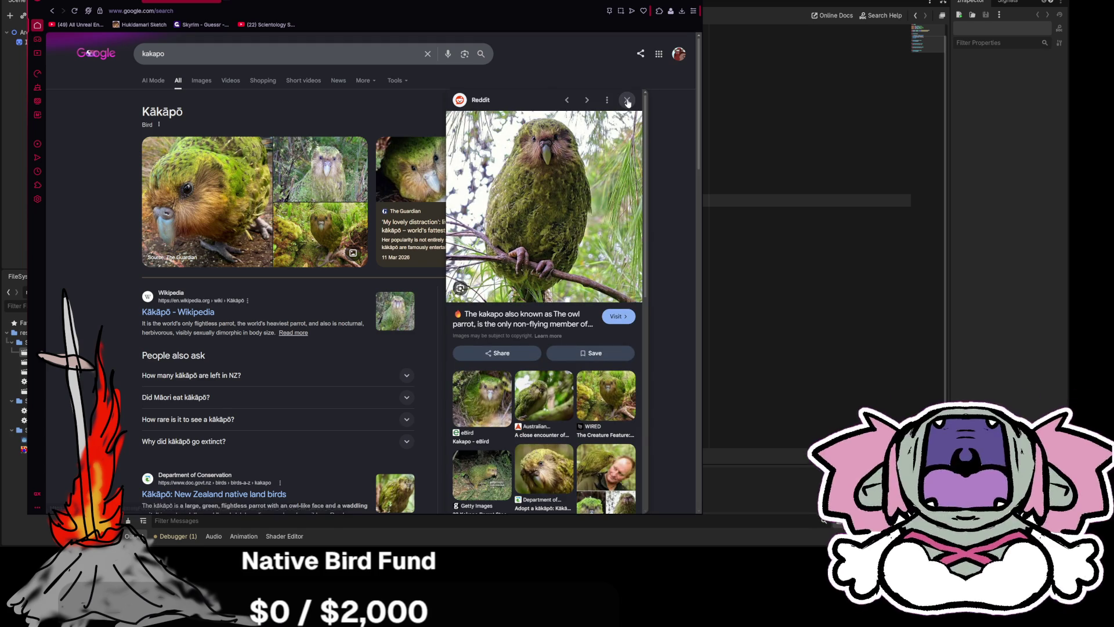
pyautogui.scroll(-2, 550, 464)
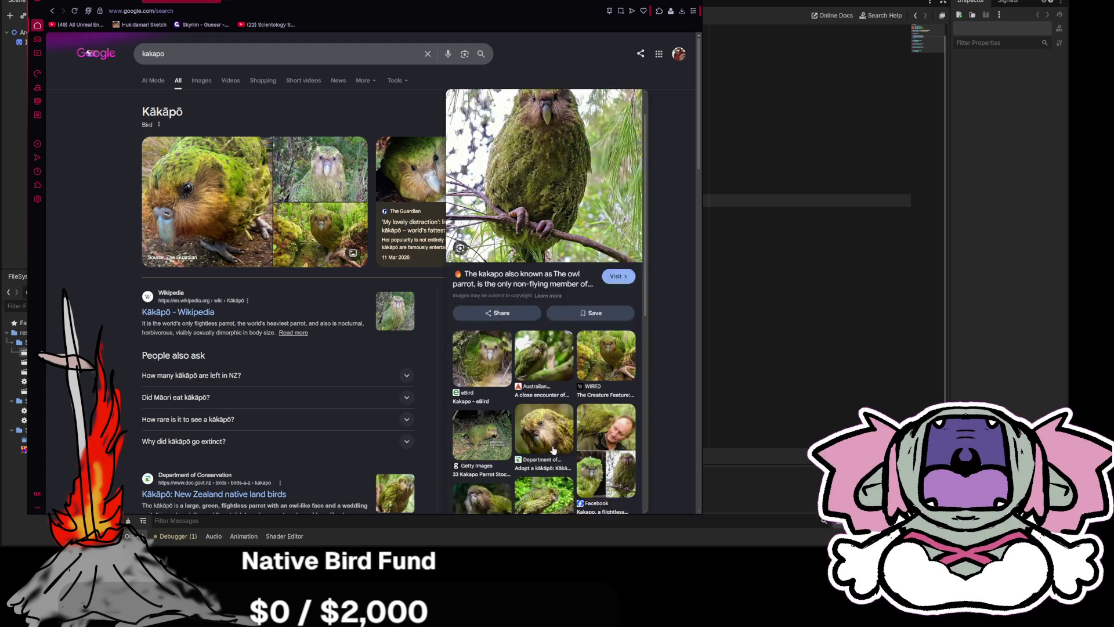
pyautogui.click(606, 387)
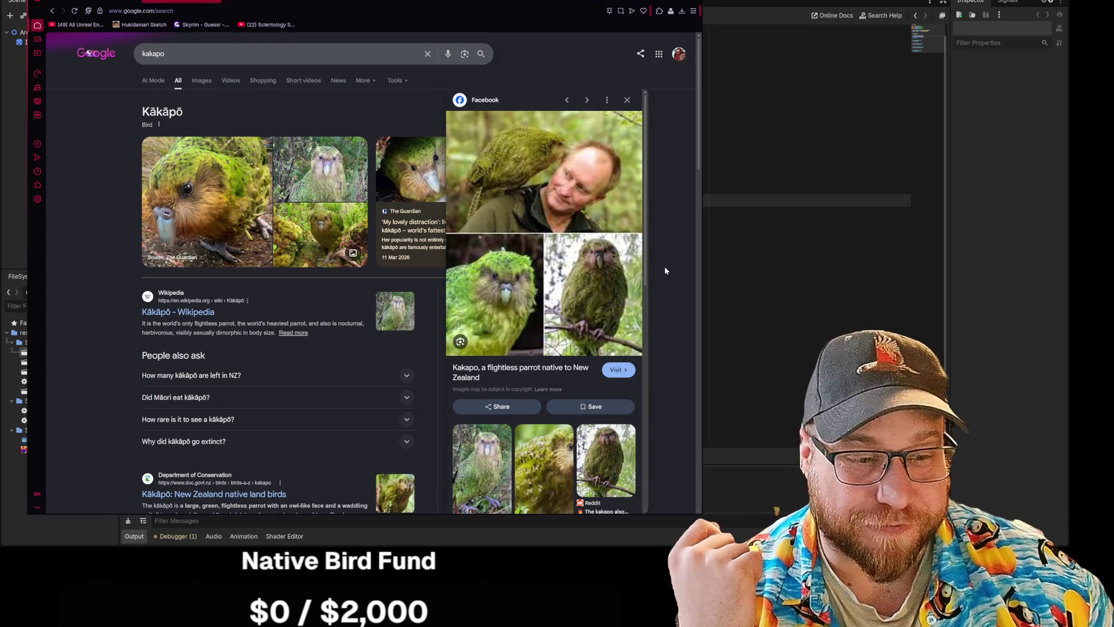
# Step: View the Wikipedia kākāpō photo, step back one photo, then return to Zealandia's birds page
pyautogui.scroll(-2, 483, 351)
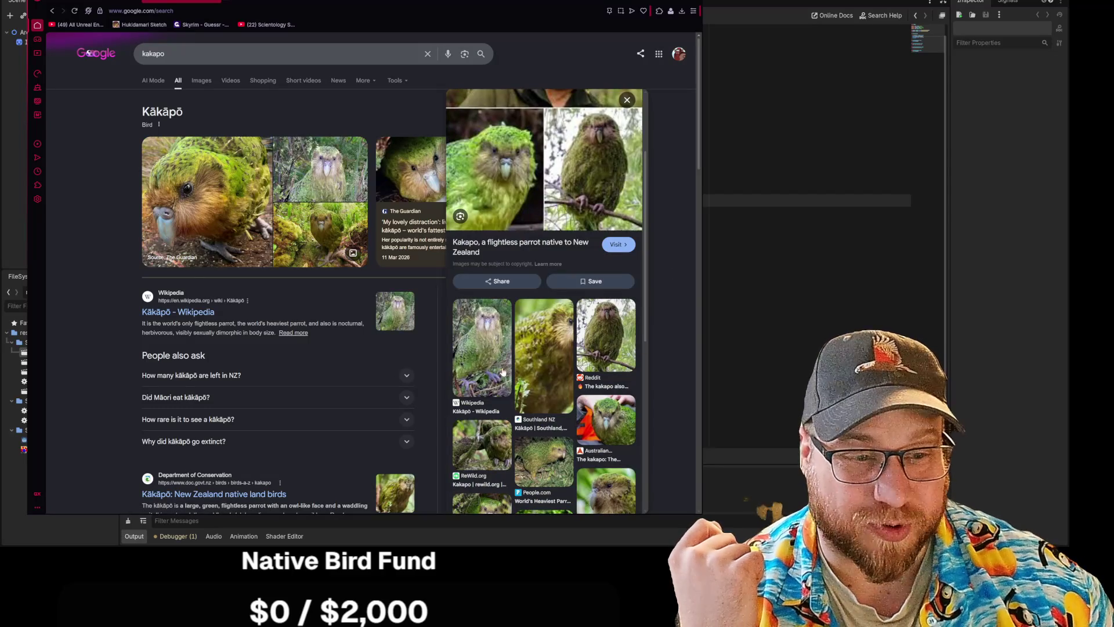
pyautogui.click(483, 351)
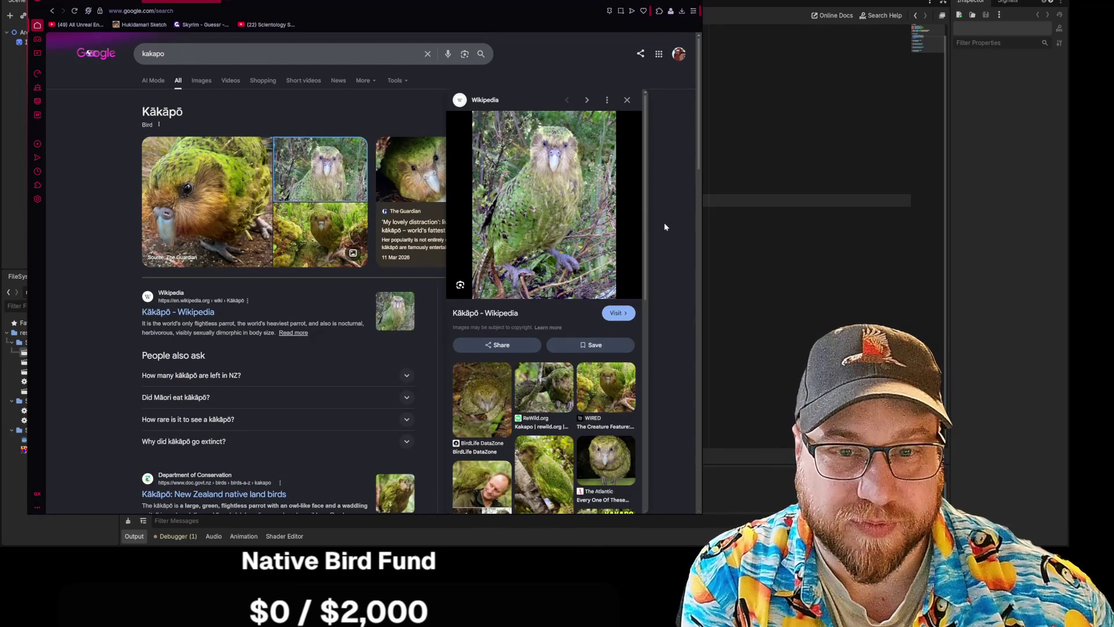
pyautogui.click(627, 99)
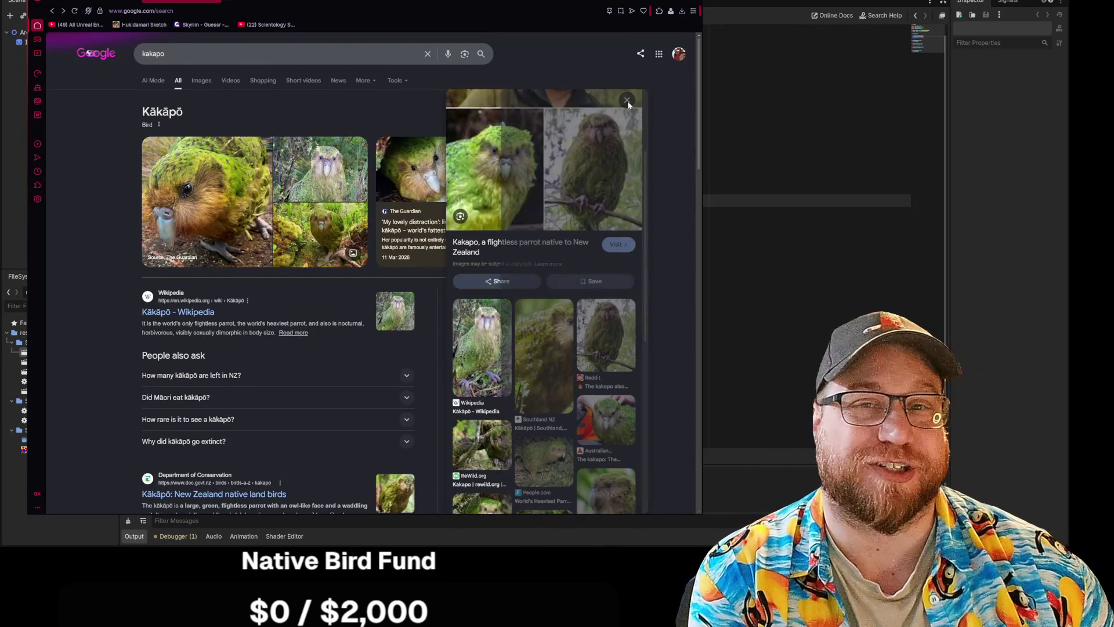
pyautogui.click(216, 3)
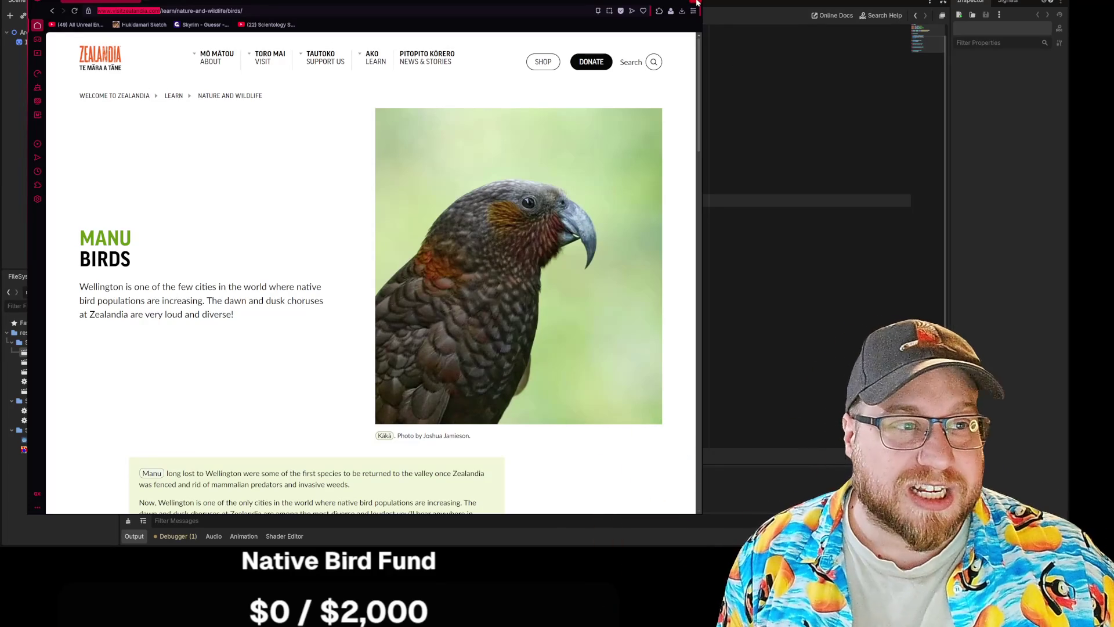
# Step: Close the Zealandia browser window to get back to the main_menu.gd script in Godot
pyautogui.click(697, 3)
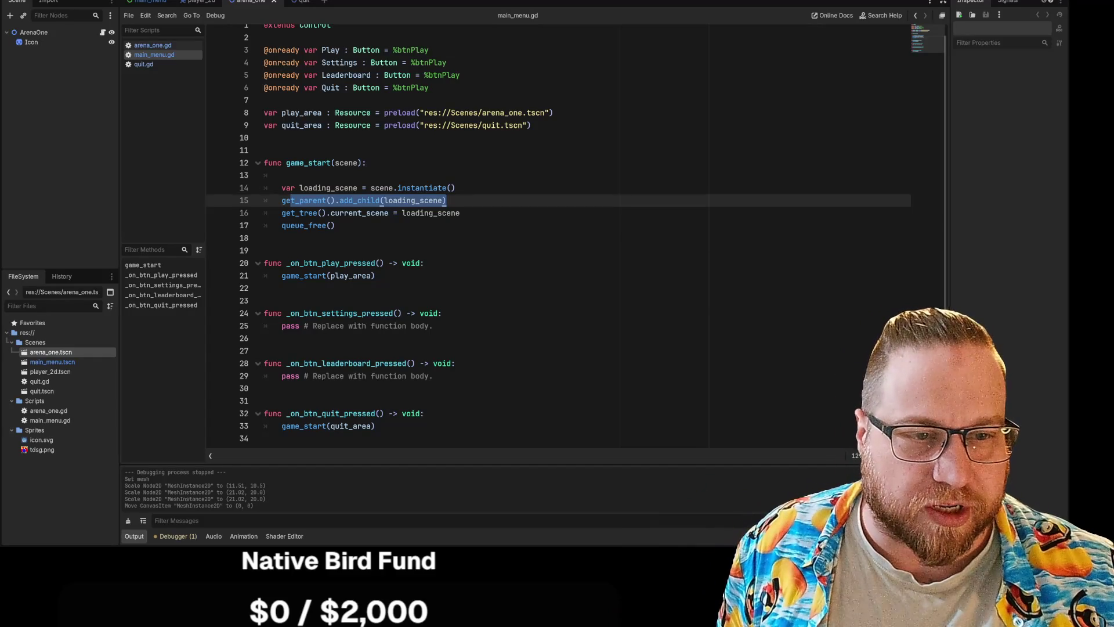
# Step: Deselect the add_child line and bring the Zealandia Manu Birds page back to the front
pyautogui.click(335, 225)
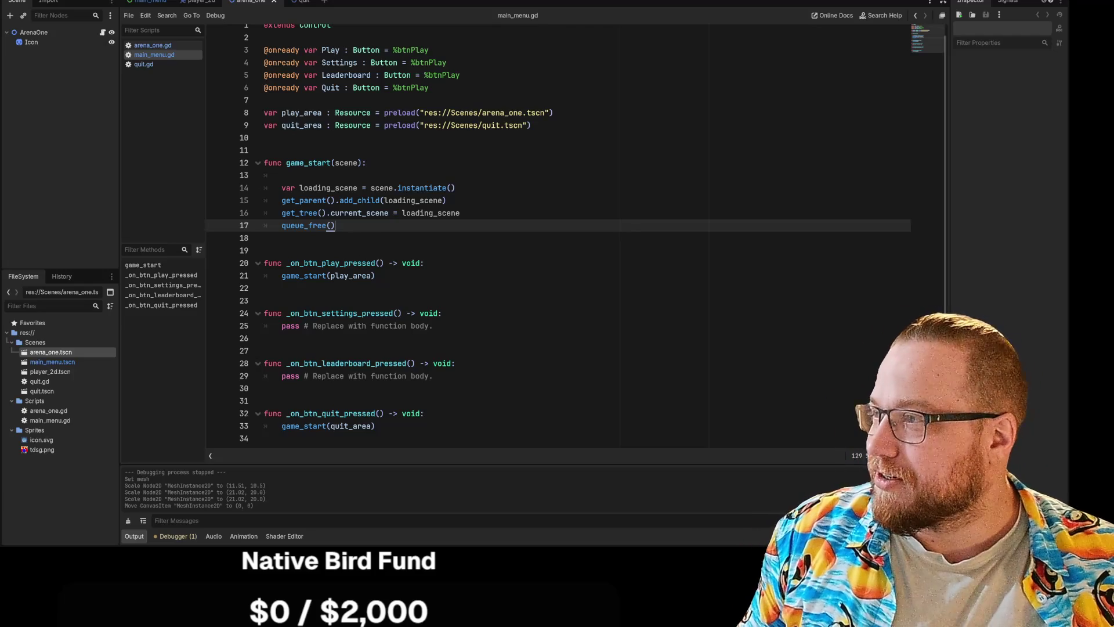
pyautogui.hotkey('alt', 'Tab')
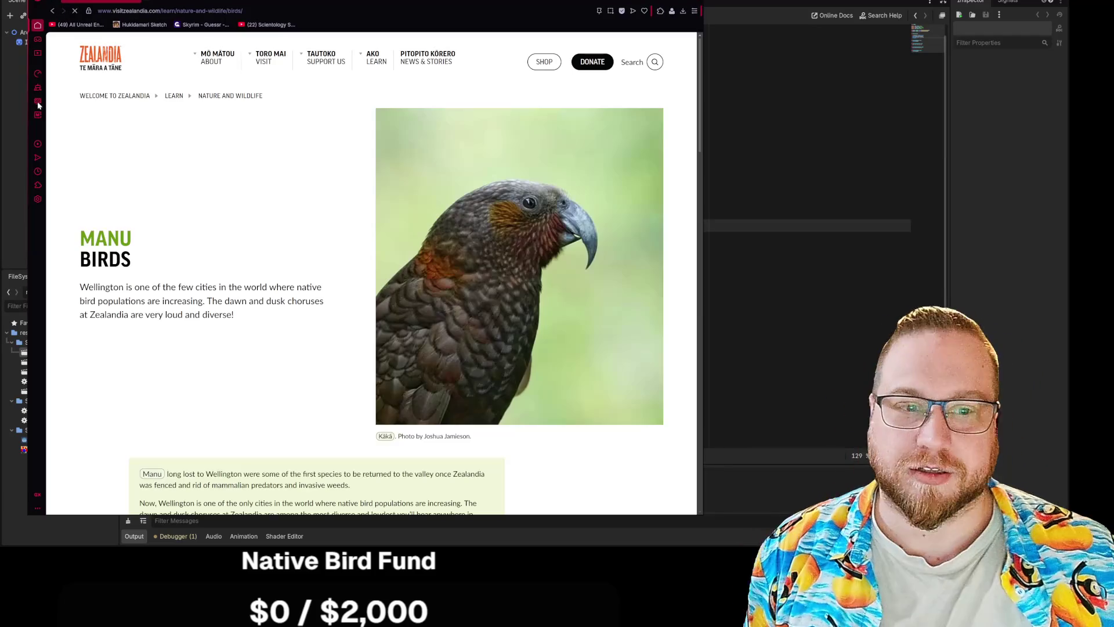
# Step: Open the Ruru | Morepork page and scroll down to its 10-image 'Look out for them' gallery
pyautogui.scroll(-6, 621, 262)
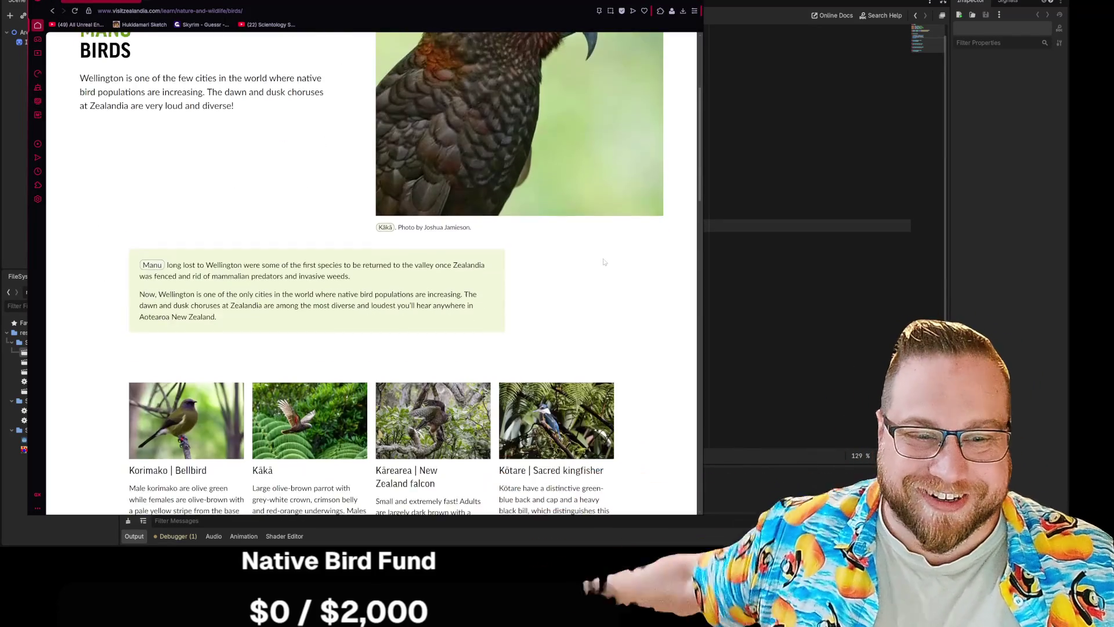
pyautogui.scroll(-2, 471, 185)
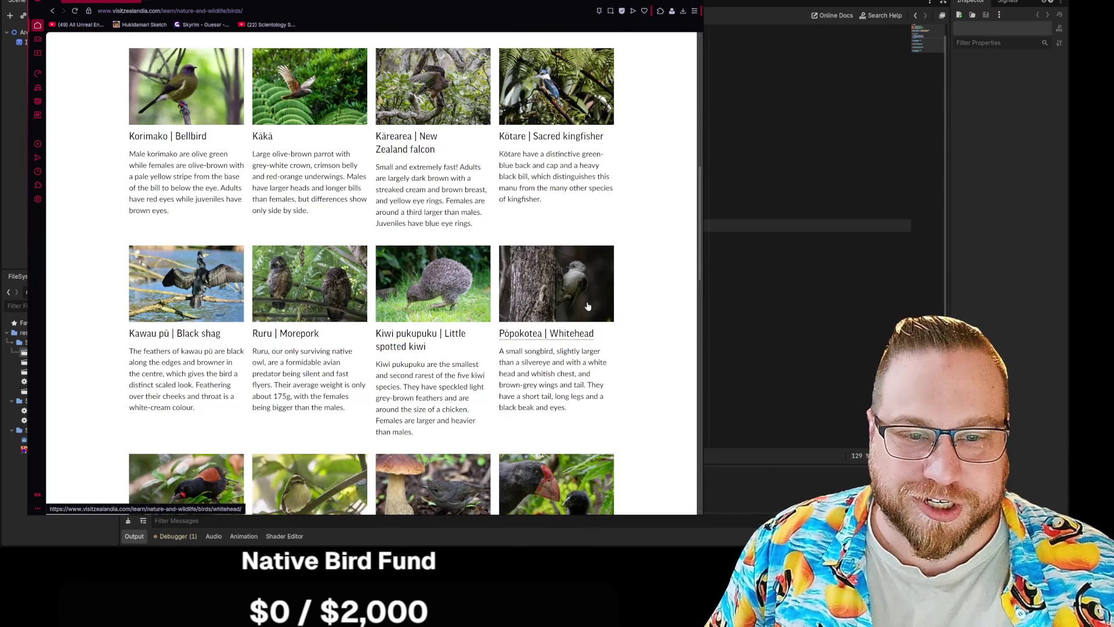
pyautogui.scroll(-1, 606, 305)
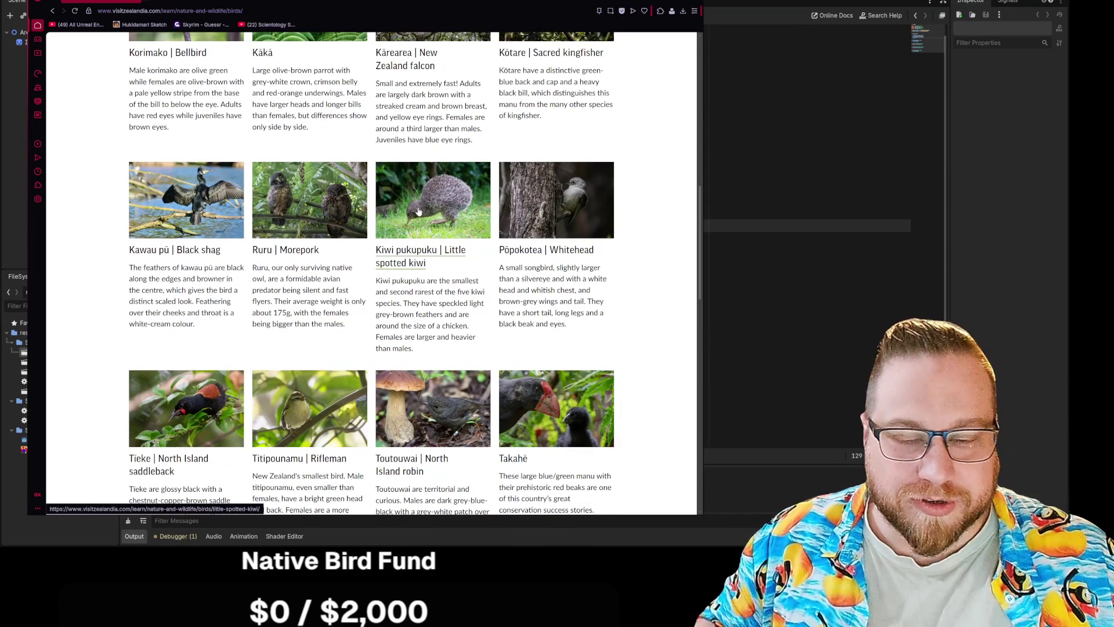
pyautogui.click(296, 203)
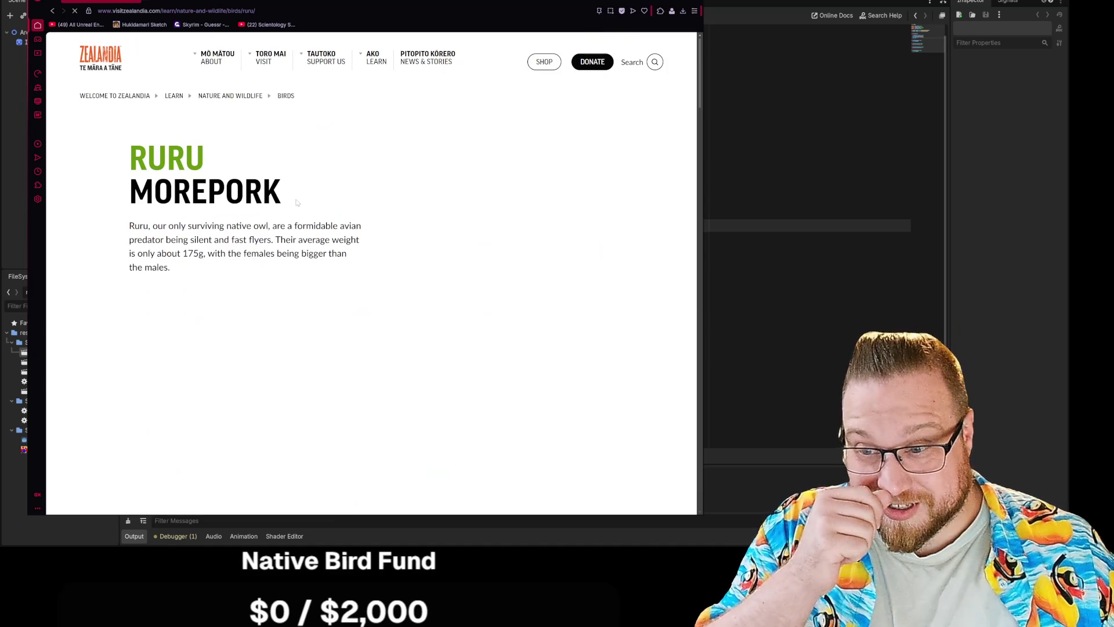
pyautogui.scroll(-2, 534, 294)
pyautogui.scroll(-2, 535, 295)
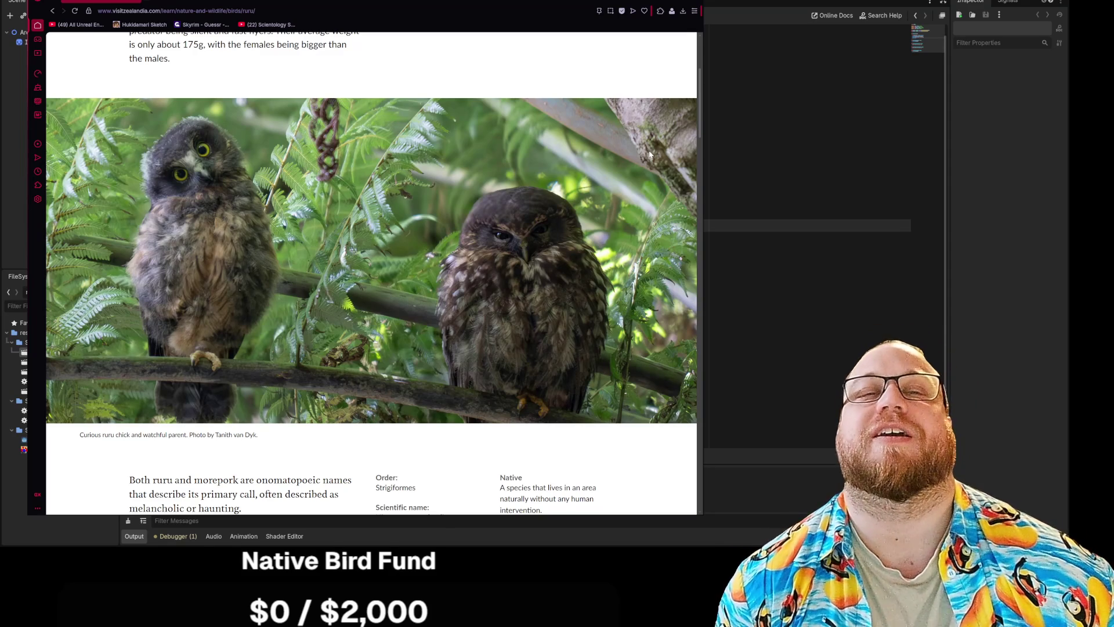
pyautogui.scroll(-8, 640, 137)
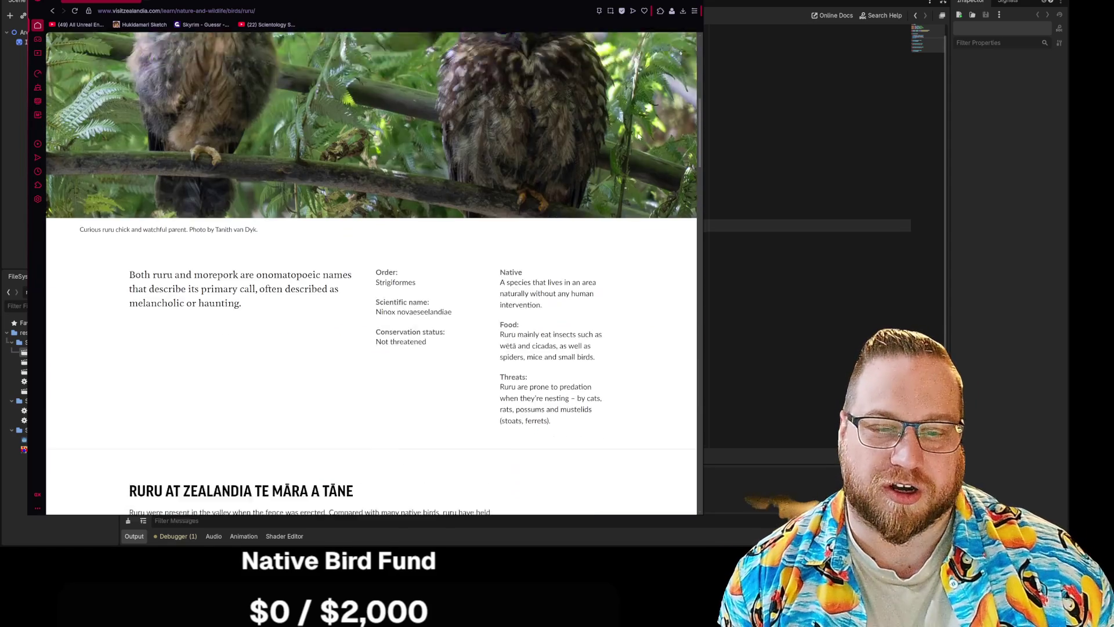
pyautogui.scroll(-8, 639, 136)
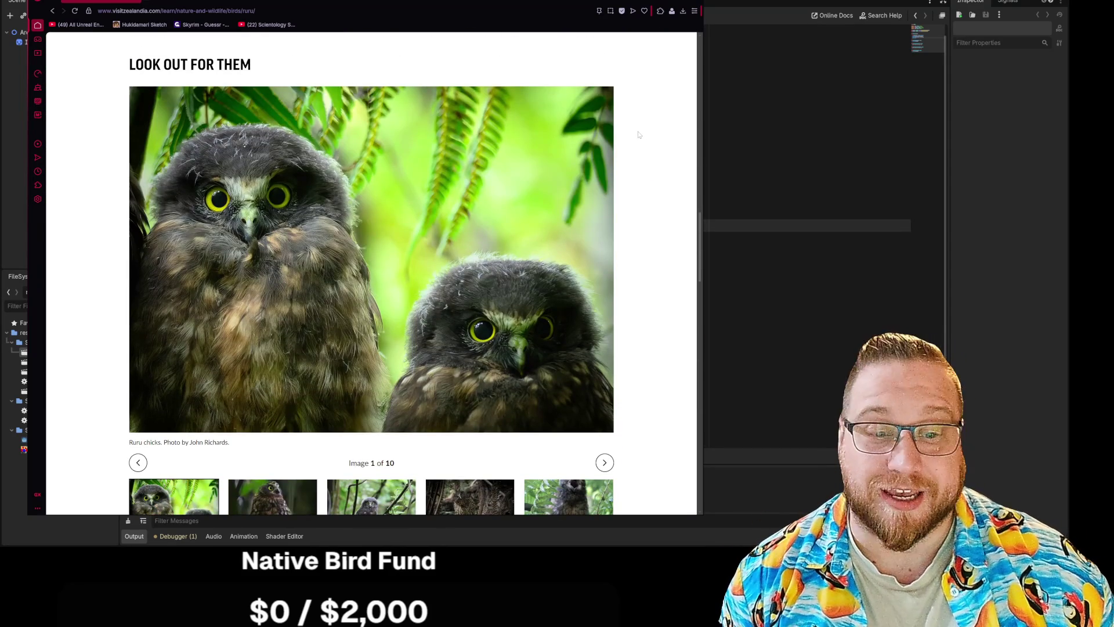
pyautogui.scroll(-1, 637, 179)
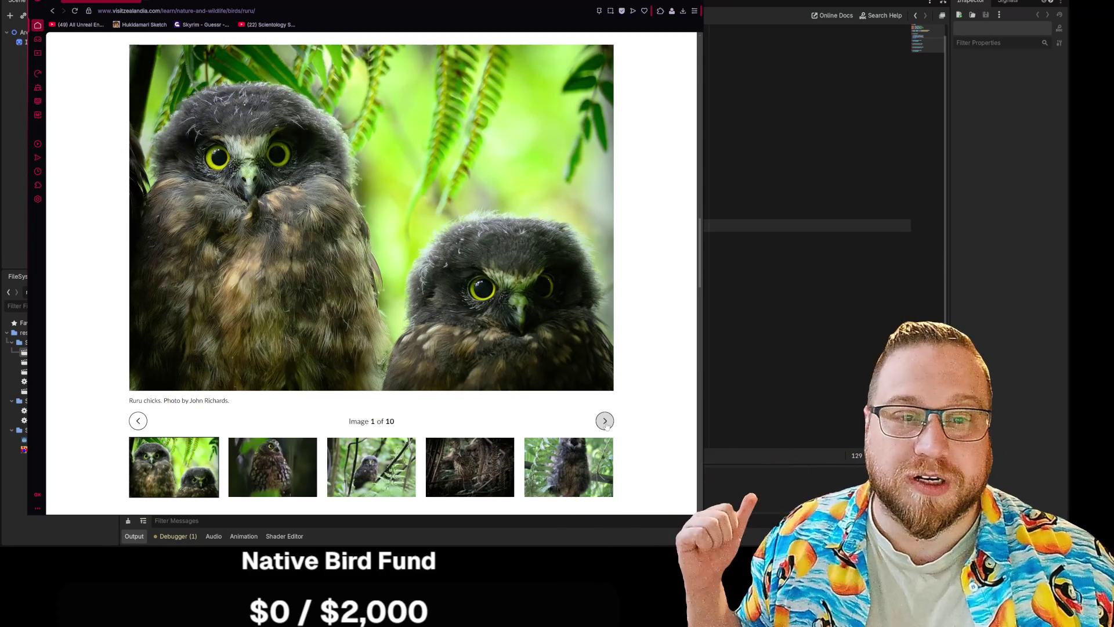
# Step: Advance the ruru gallery to image 9 of 10, then switch back to Godot
pyautogui.click(605, 422)
pyautogui.click(605, 461)
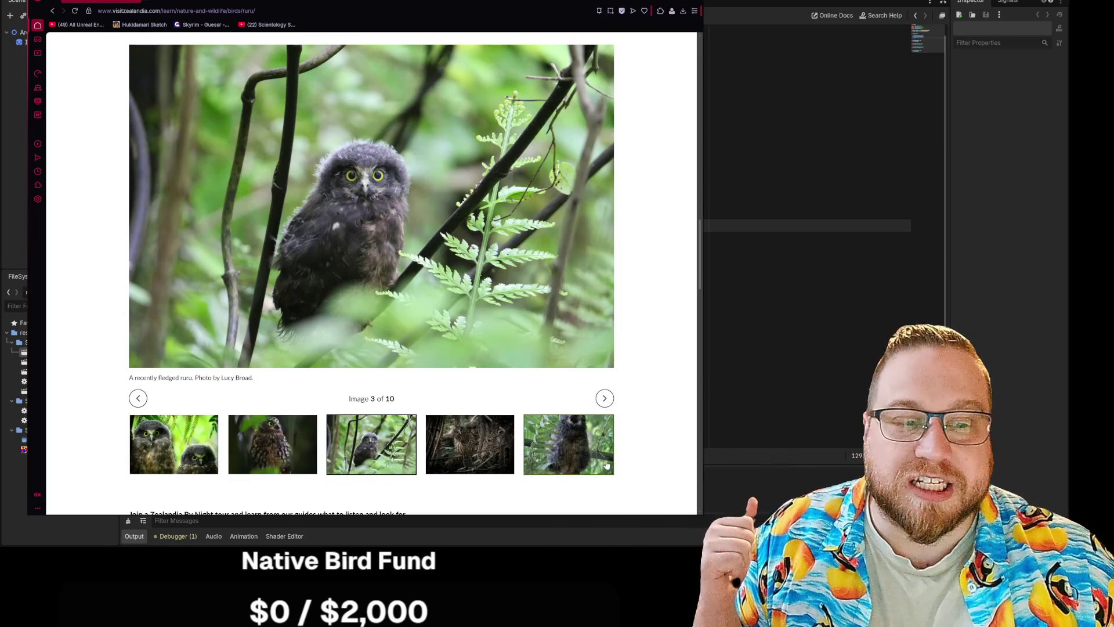
pyautogui.click(605, 399)
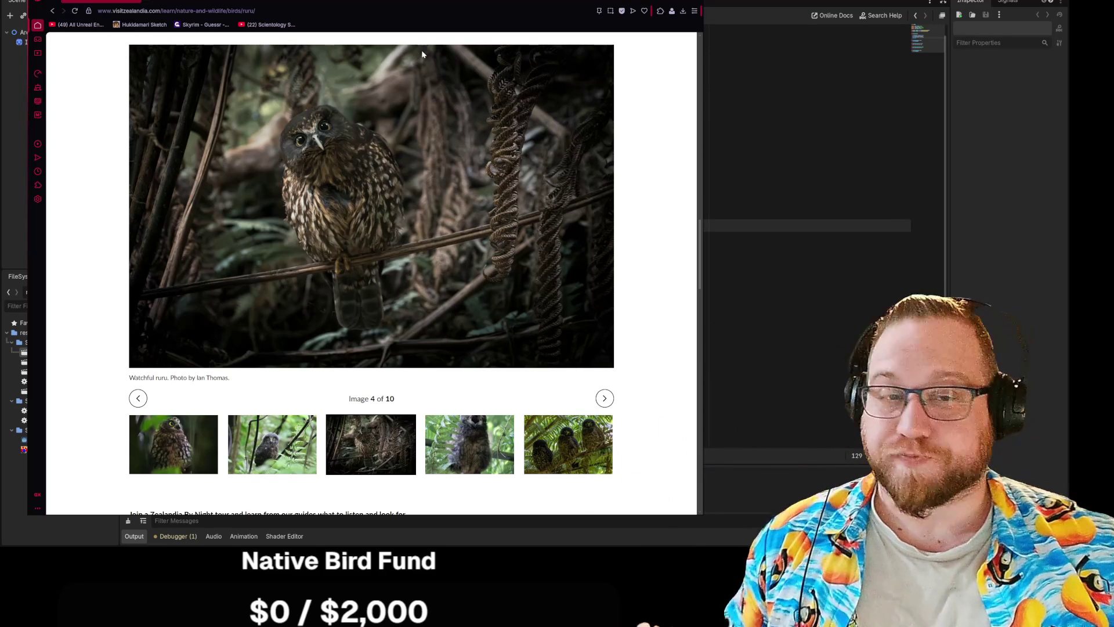
pyautogui.click(604, 398)
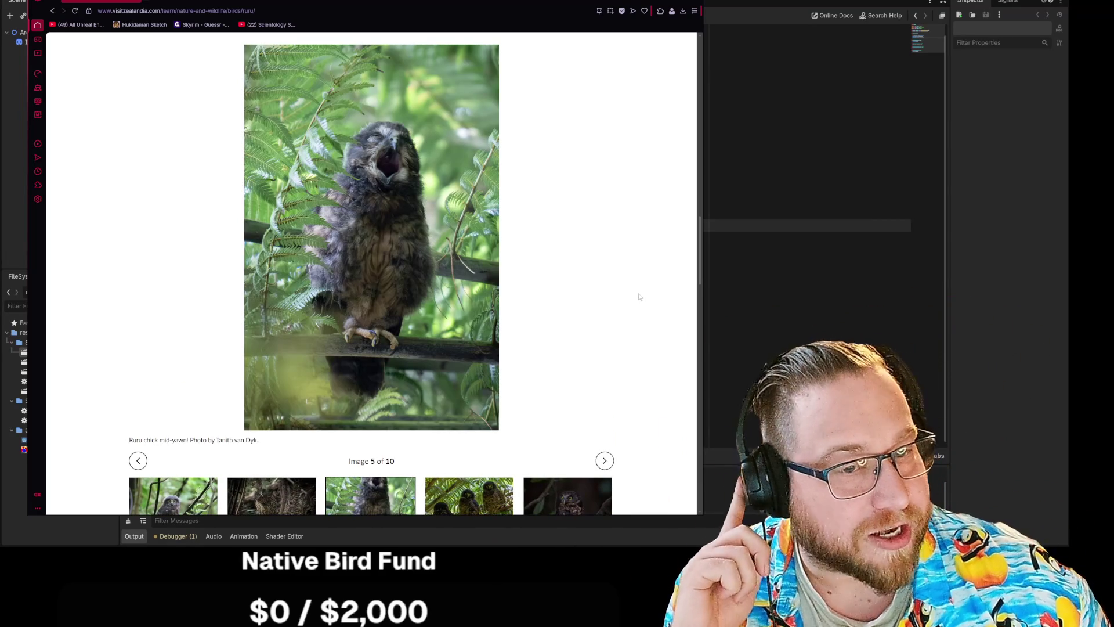
pyautogui.click(605, 460)
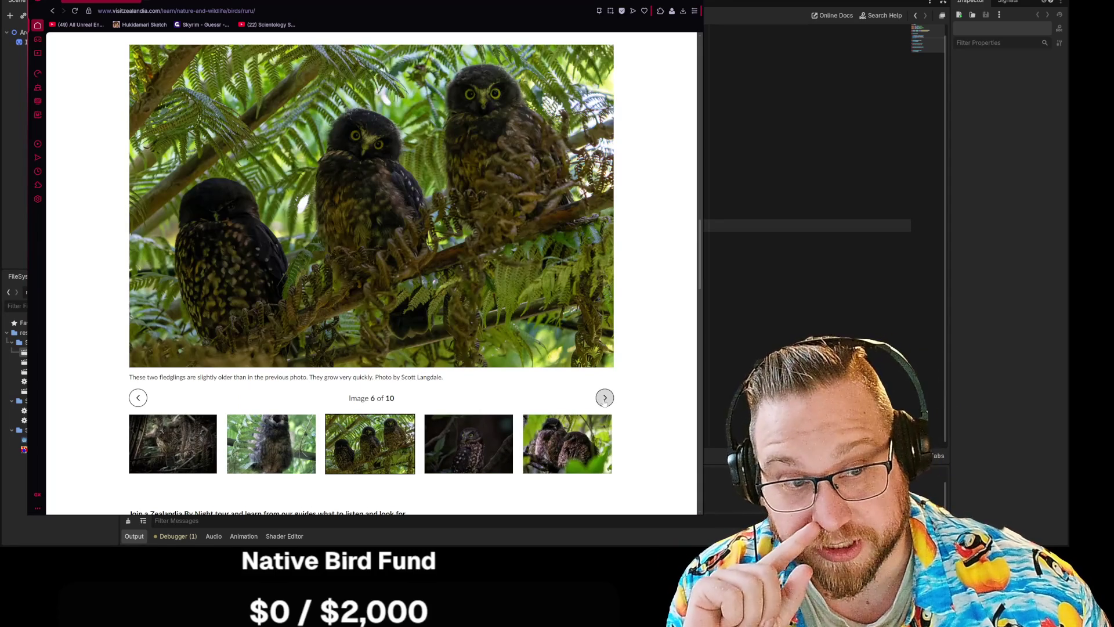
pyautogui.click(605, 398)
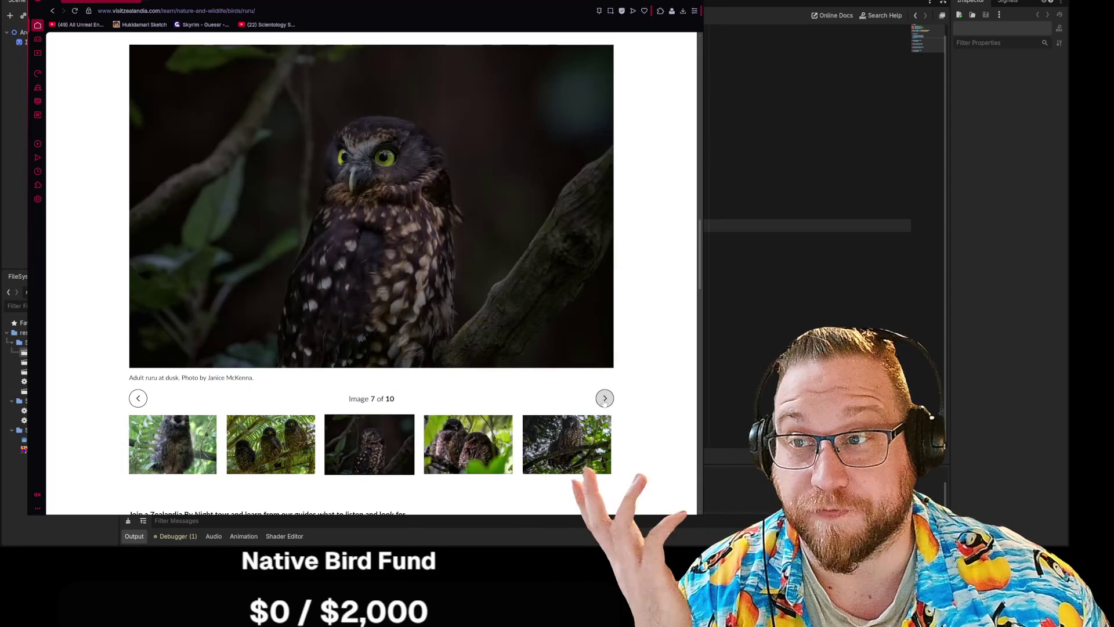
pyautogui.click(605, 398)
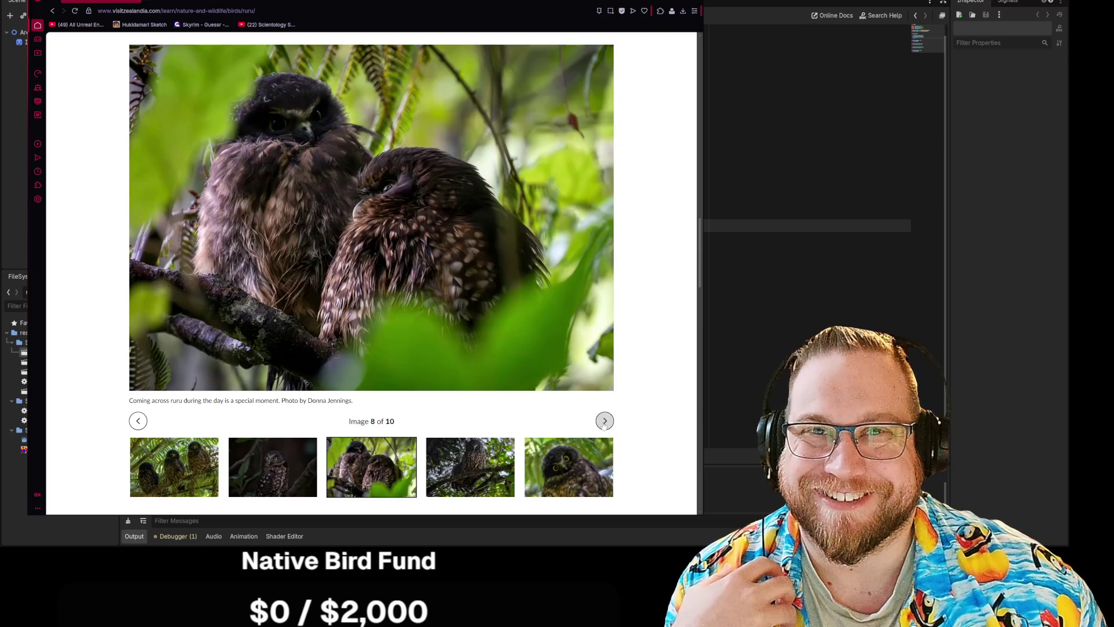
pyautogui.click(605, 421)
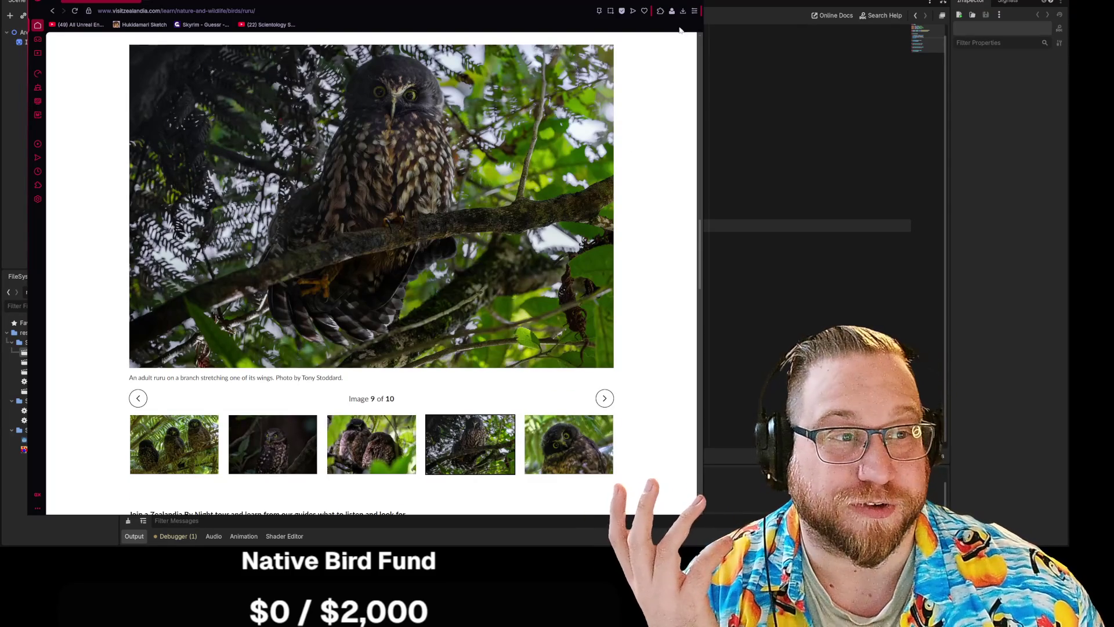
pyautogui.hotkey('alt', 'Tab')
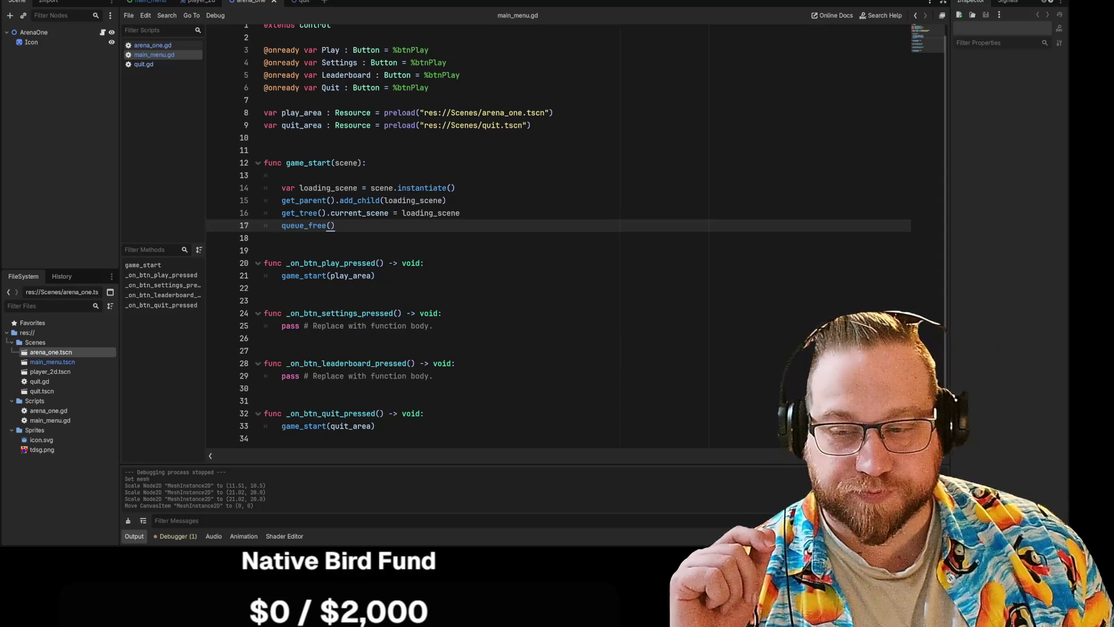
# Step: Place the cursor at the end of line 29 in main_menu.gd
pyautogui.click(464, 376)
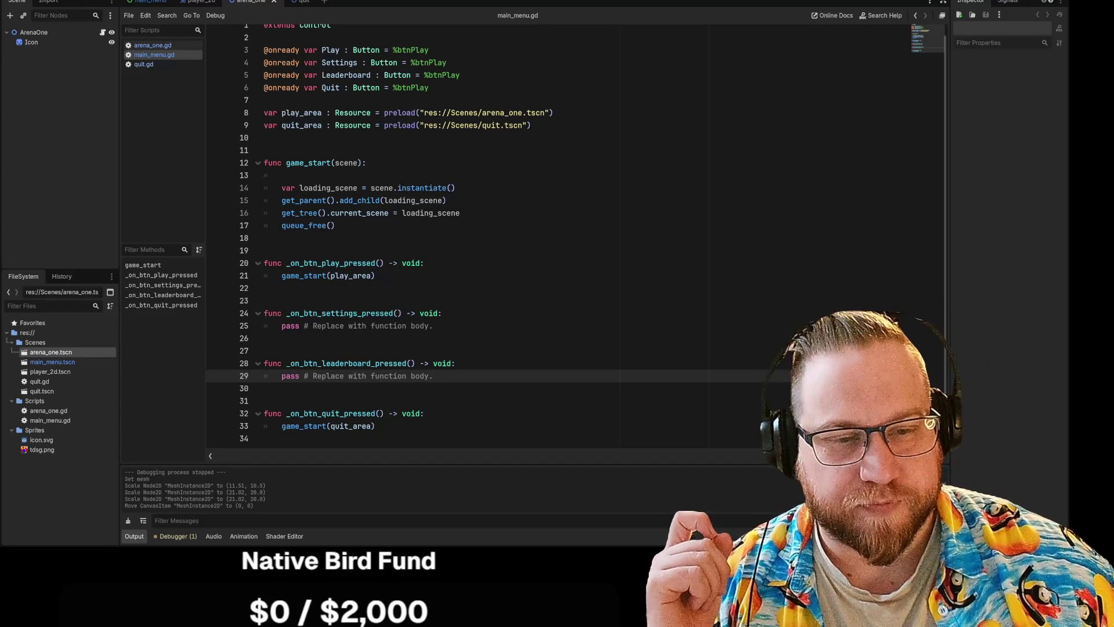
# Step: Look over the game_start(play_area) call in main_menu.gd, moving between lines 19 and 22
pyautogui.click(264, 251)
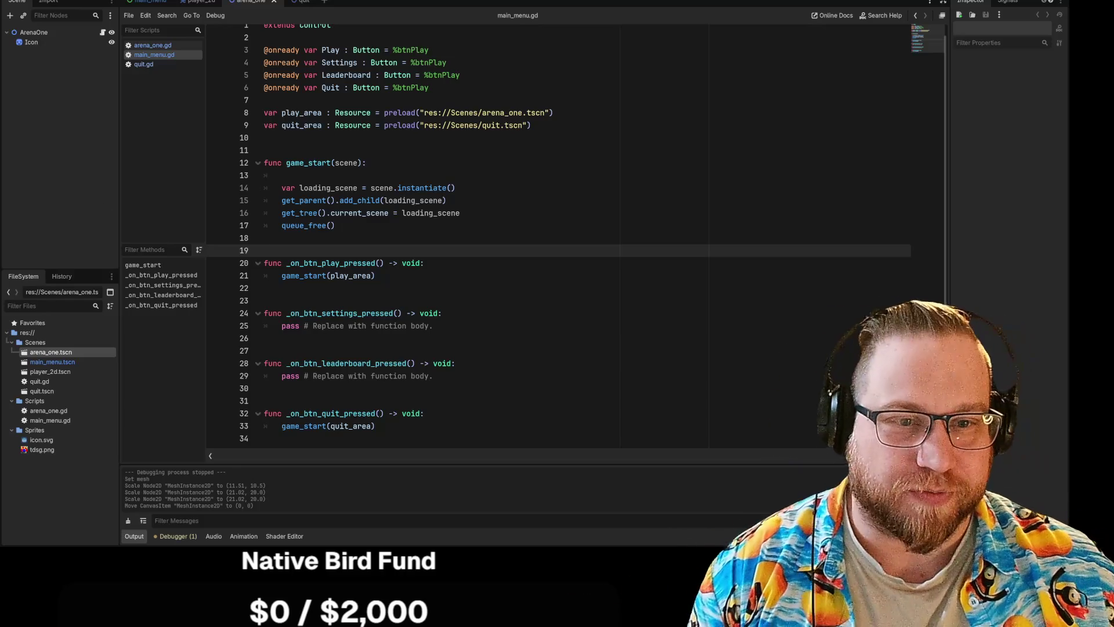
pyautogui.click(376, 276)
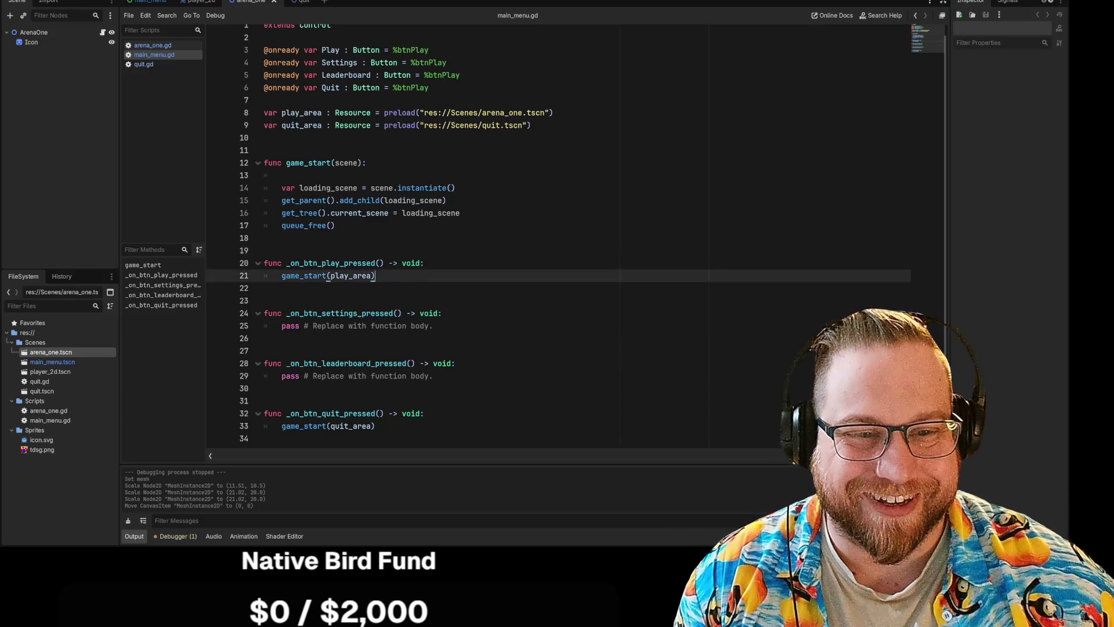
pyautogui.click(264, 288)
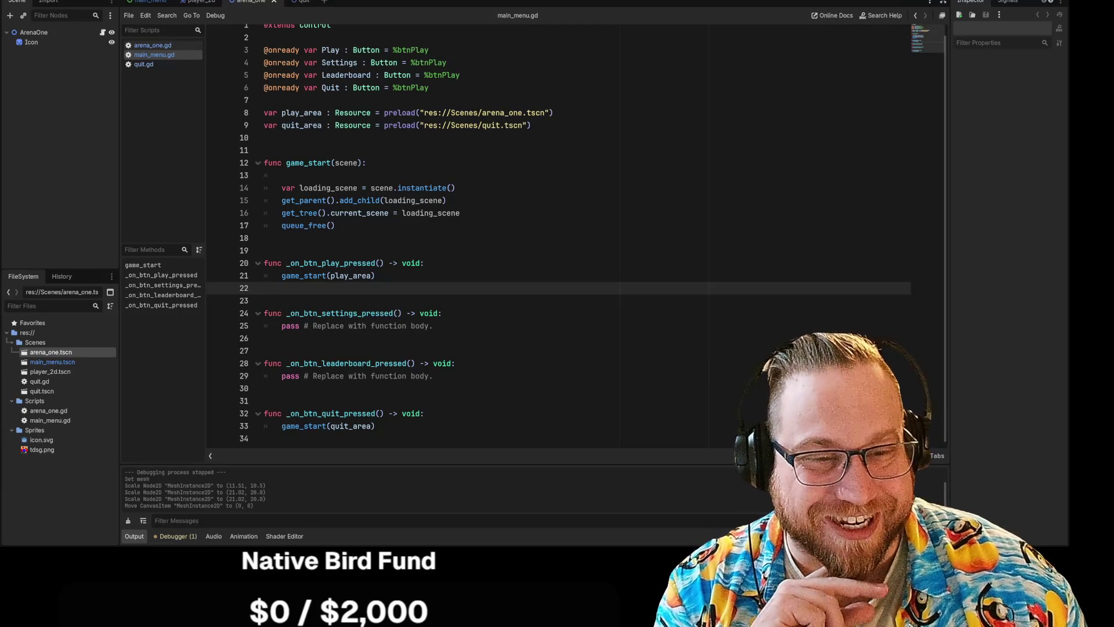
pyautogui.click(264, 251)
pyautogui.click(264, 300)
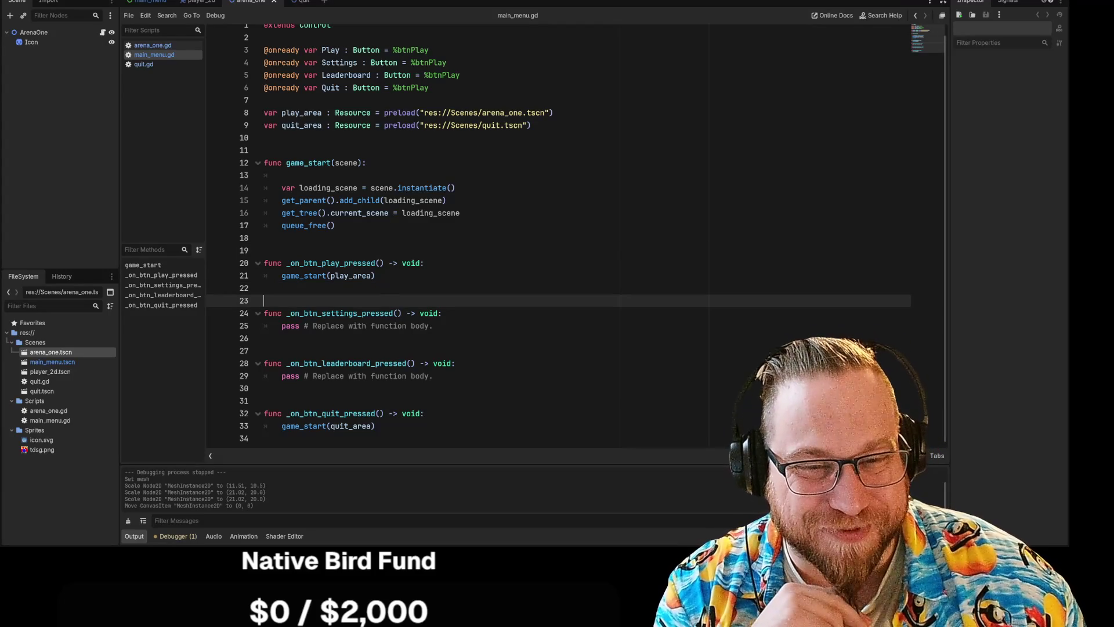
pyautogui.click(264, 288)
pyautogui.click(264, 250)
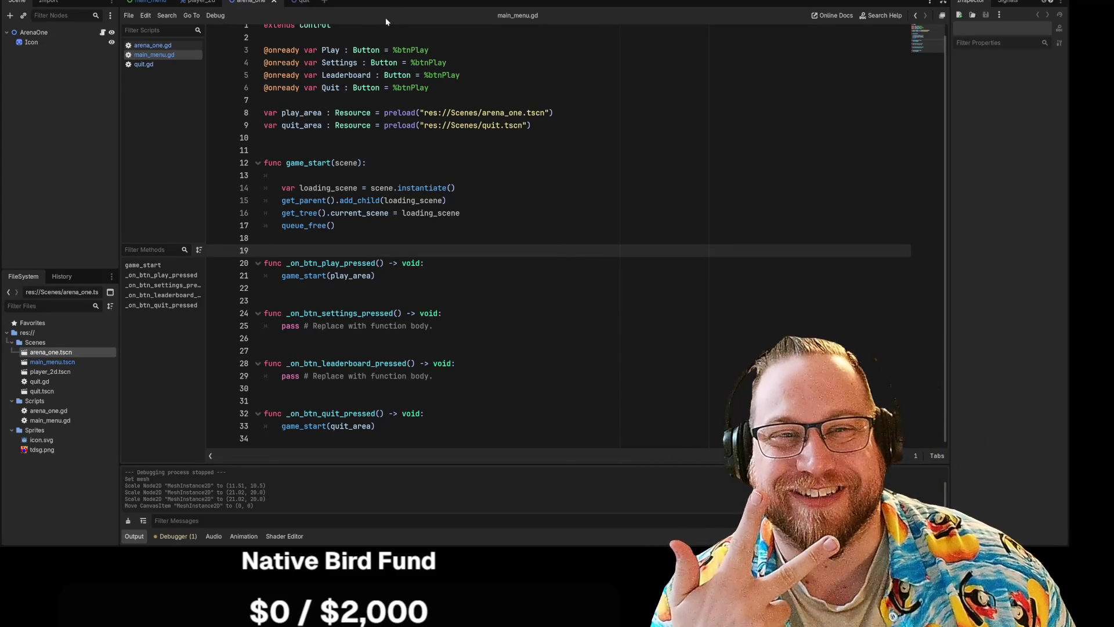
# Step: Switch through quit.gd and main_menu.gd to arena_one.gd and place the cursor in _ready
pyautogui.click(145, 65)
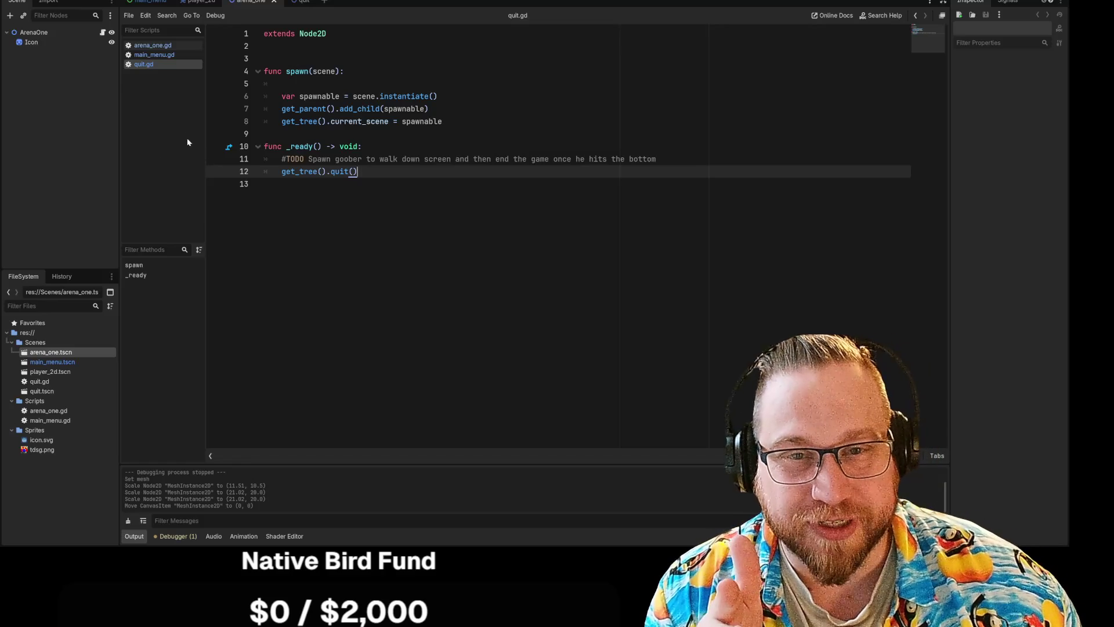
pyautogui.click(152, 55)
pyautogui.click(147, 64)
pyautogui.click(154, 54)
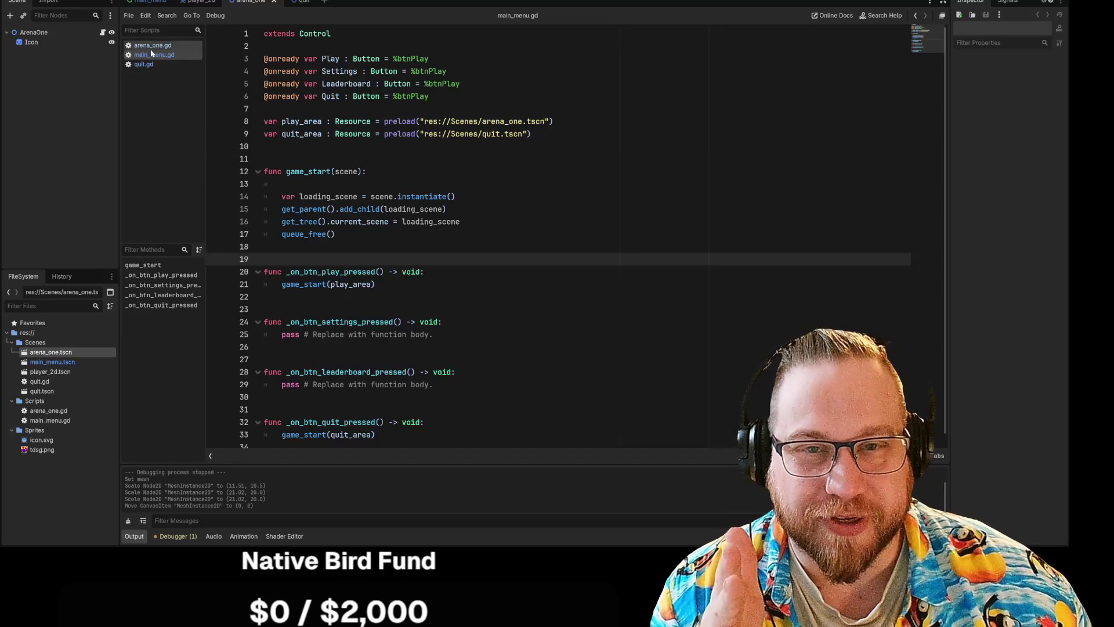
pyautogui.click(152, 45)
pyautogui.click(424, 246)
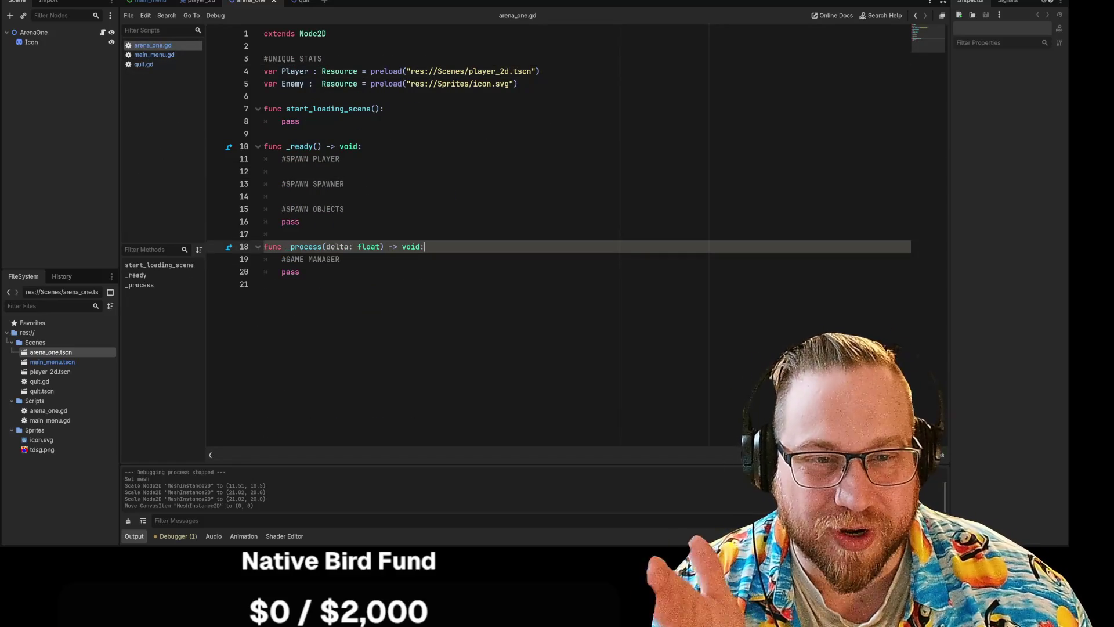
# Step: Copy get_parent().add_child(loading_scene) from main_menu.gd onto line 12 of arena_one.gd
pyautogui.click(282, 171)
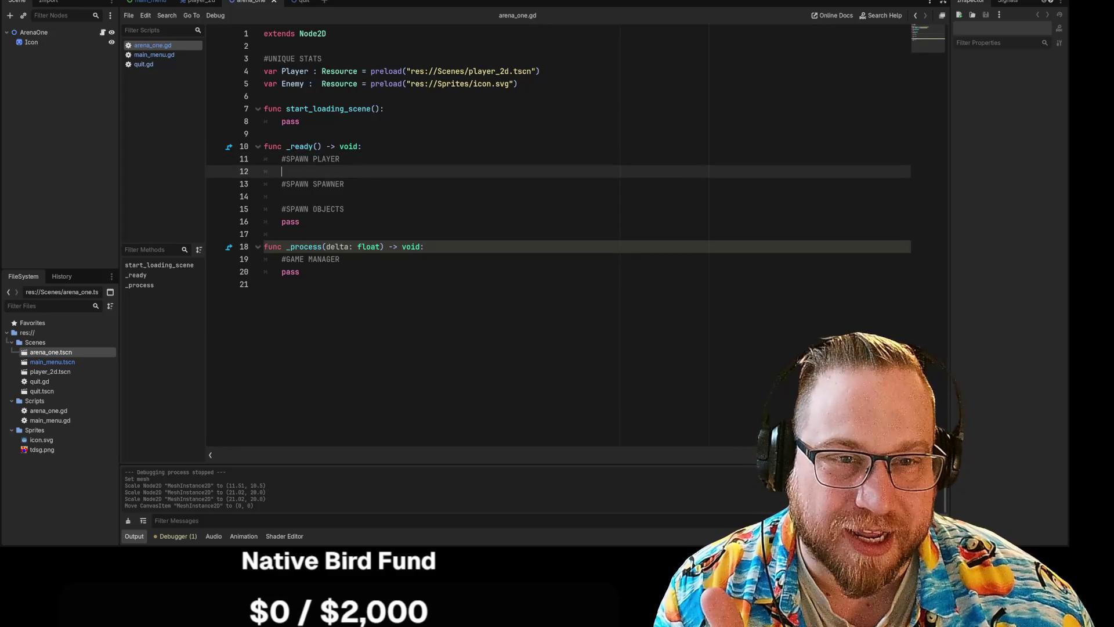
pyautogui.click(155, 55)
pyautogui.moveTo(282, 209)
pyautogui.mouseDown()
pyautogui.moveTo(459, 222)
pyautogui.moveTo(446, 209)
pyautogui.mouseUp()
pyautogui.hotkey('ctrl', 'c')
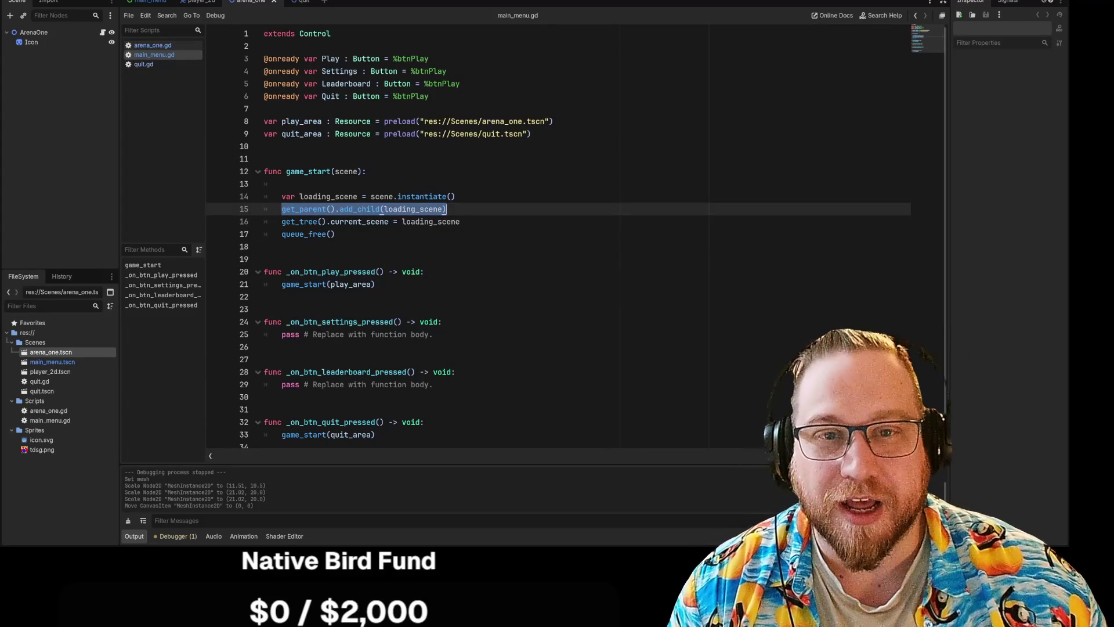
pyautogui.click(153, 46)
pyautogui.hotkey('ctrl', 'v')
# Step: Replace loading_scene with Player so the line reads get_parent().add_child(Player)
pyautogui.moveTo(383, 172); pyautogui.dragTo(443, 171)
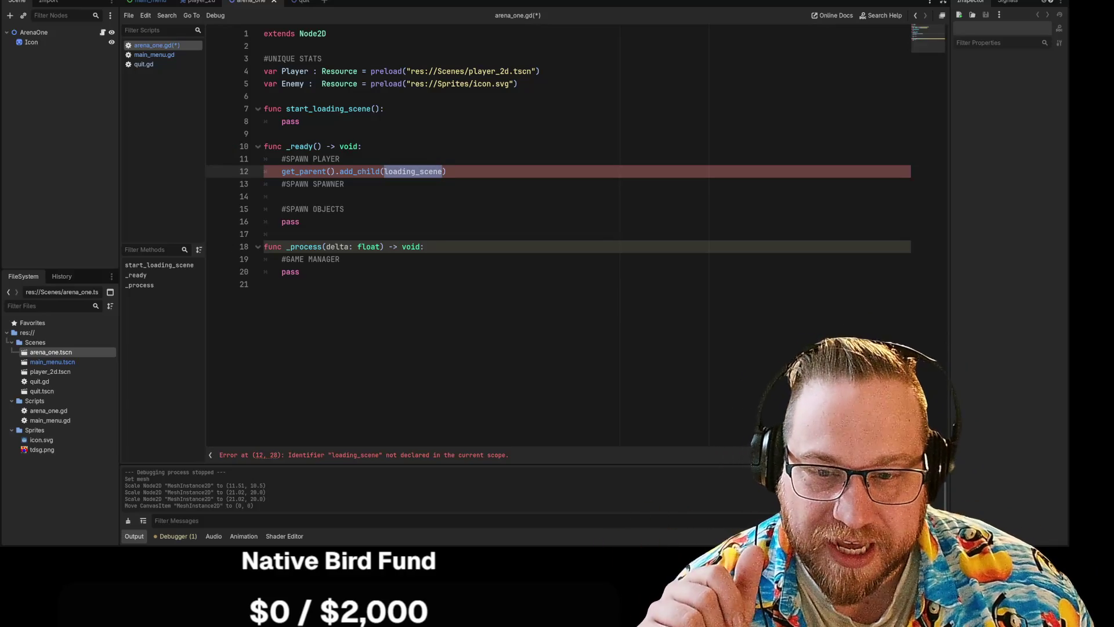
pyautogui.write('play')
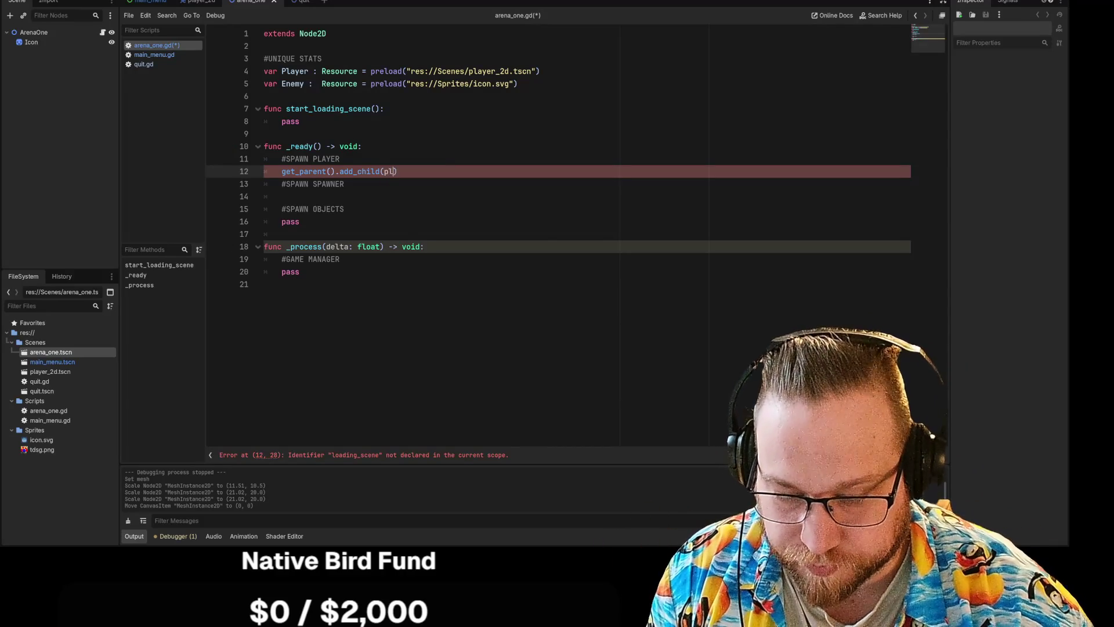
pyautogui.press('BackSpace')
pyautogui.press('BackSpace')
pyautogui.press('BackSpace')
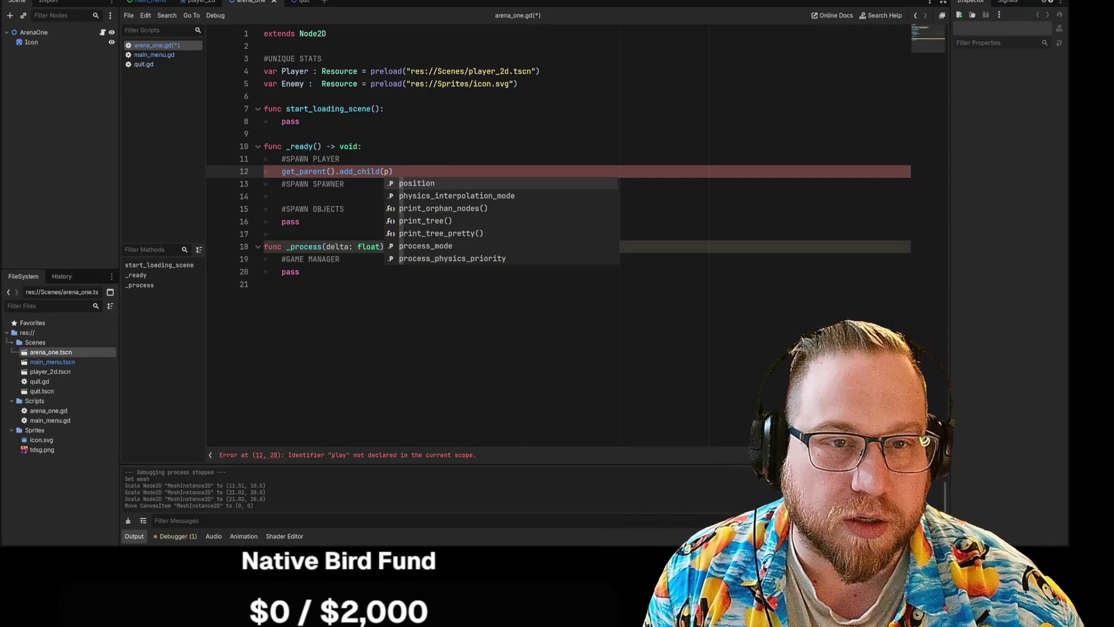
pyautogui.press('BackSpace')
pyautogui.write('Player')
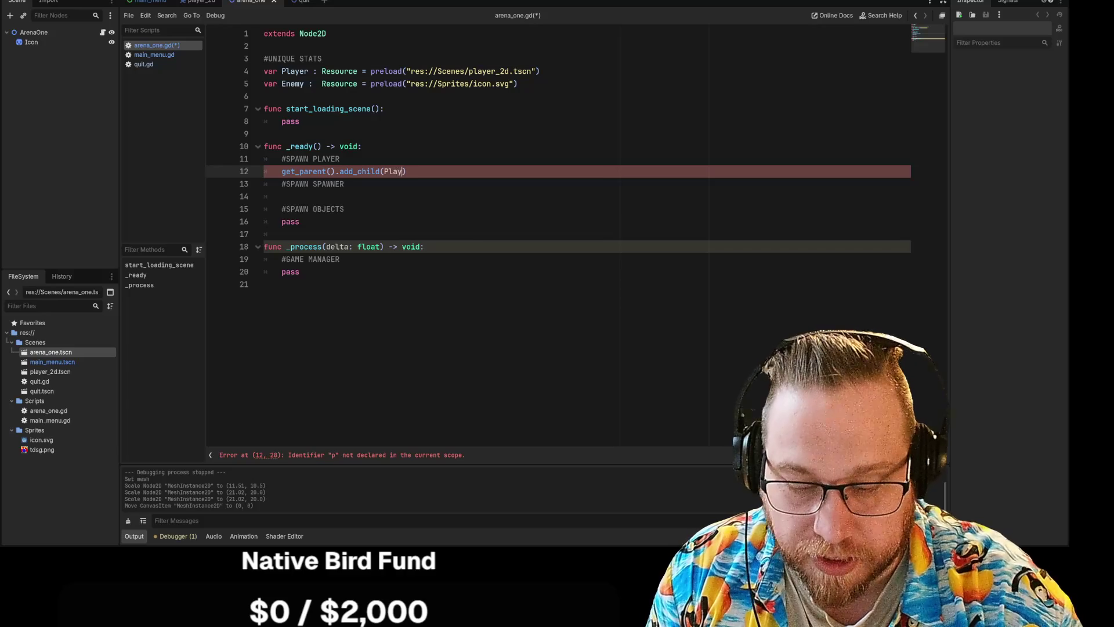
pyautogui.press('Escape')
pyautogui.press('End')
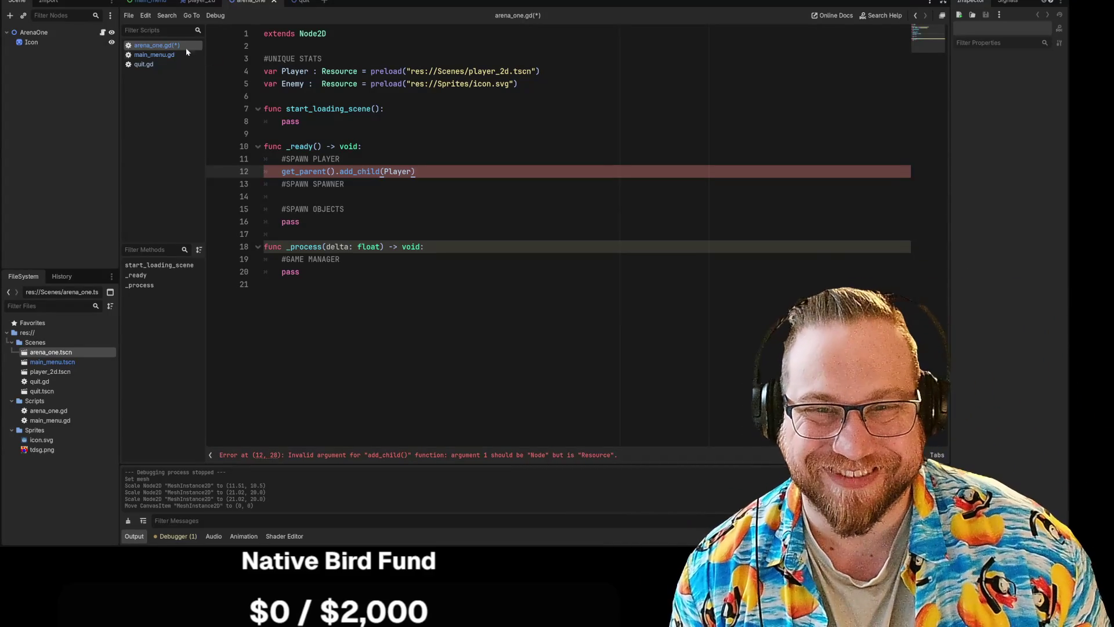
# Step: Paste var loading_scene = scene.instantiate() under #SPAWN PLAYER in arena_one.gd, then bring up Discord
pyautogui.click(145, 55)
pyautogui.click(336, 234)
pyautogui.moveTo(456, 196); pyautogui.dragTo(282, 197)
pyautogui.hotkey('ctrl', 'c')
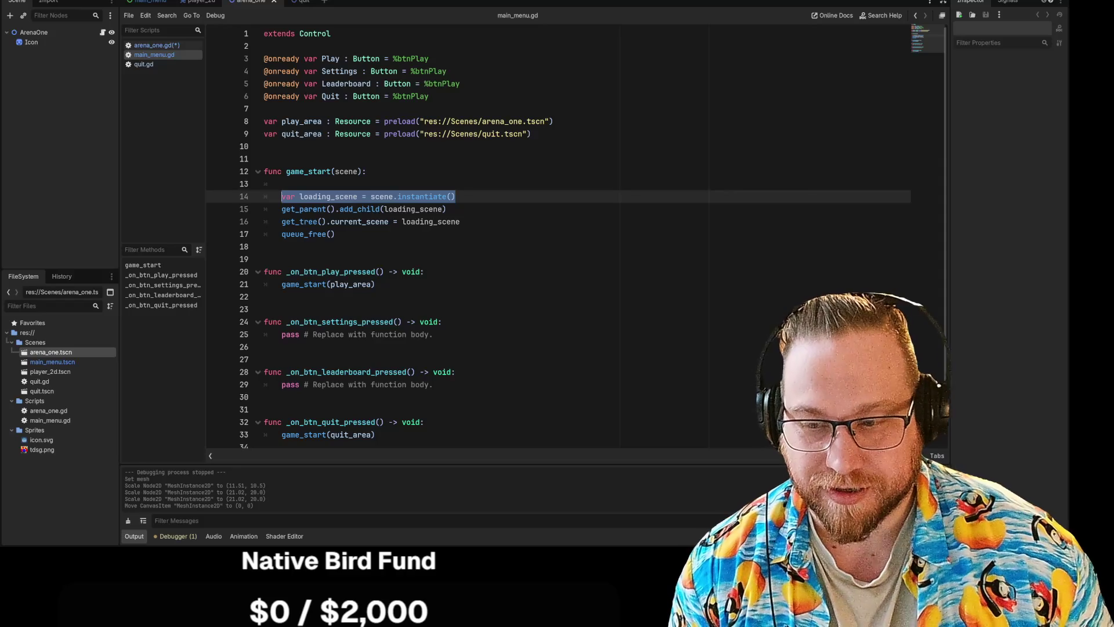
pyautogui.click(305, 2)
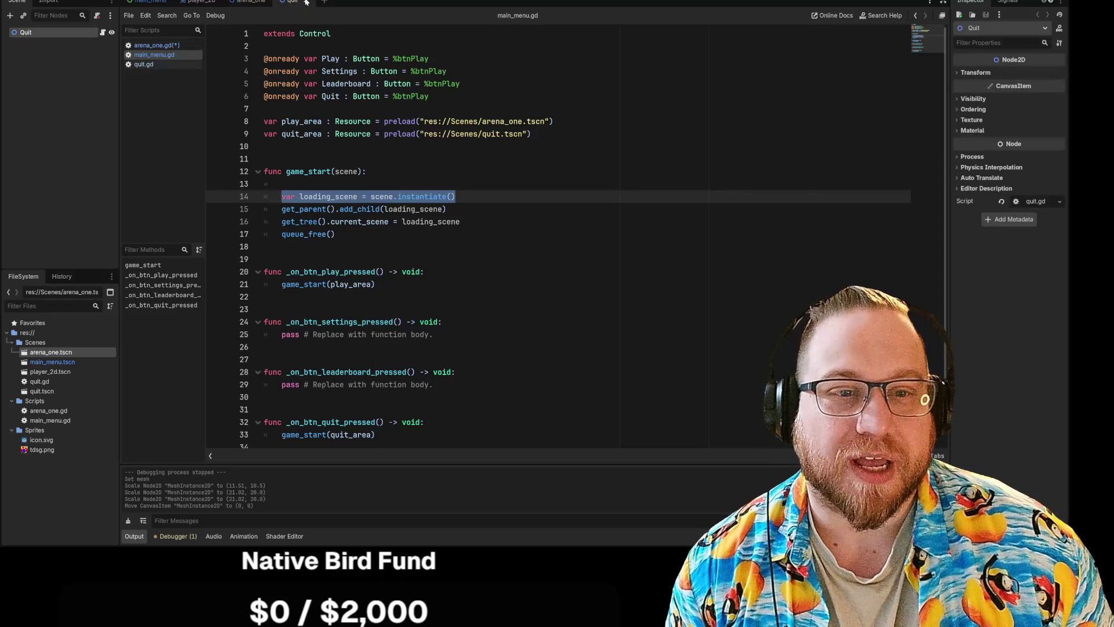
pyautogui.click(152, 47)
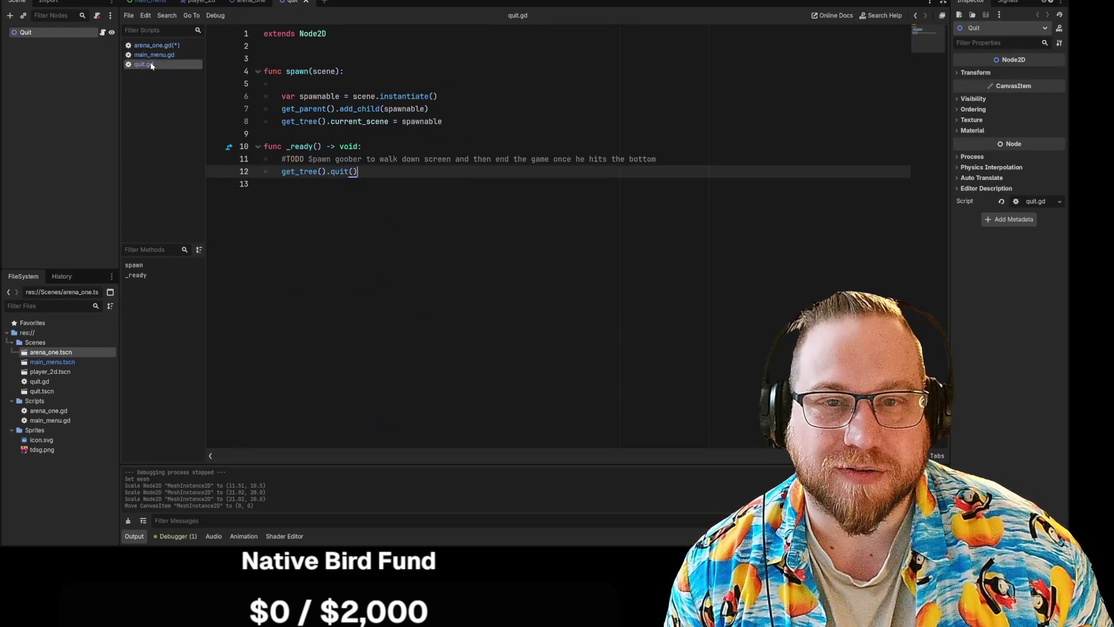
pyautogui.click(340, 158)
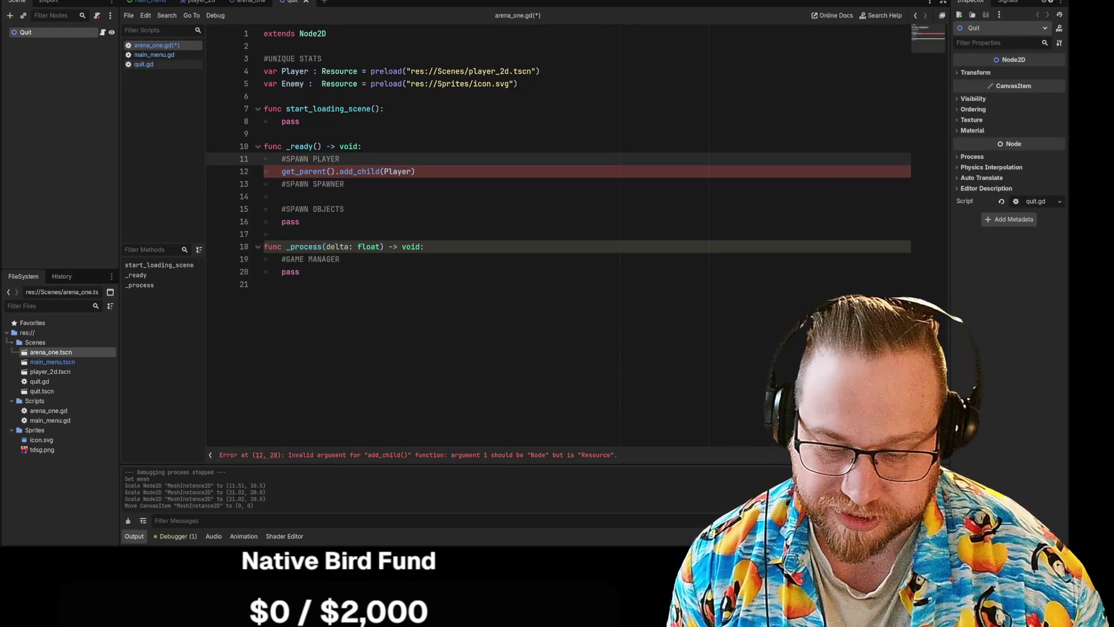
pyautogui.press('Return')
pyautogui.hotkey('ctrl', 'v')
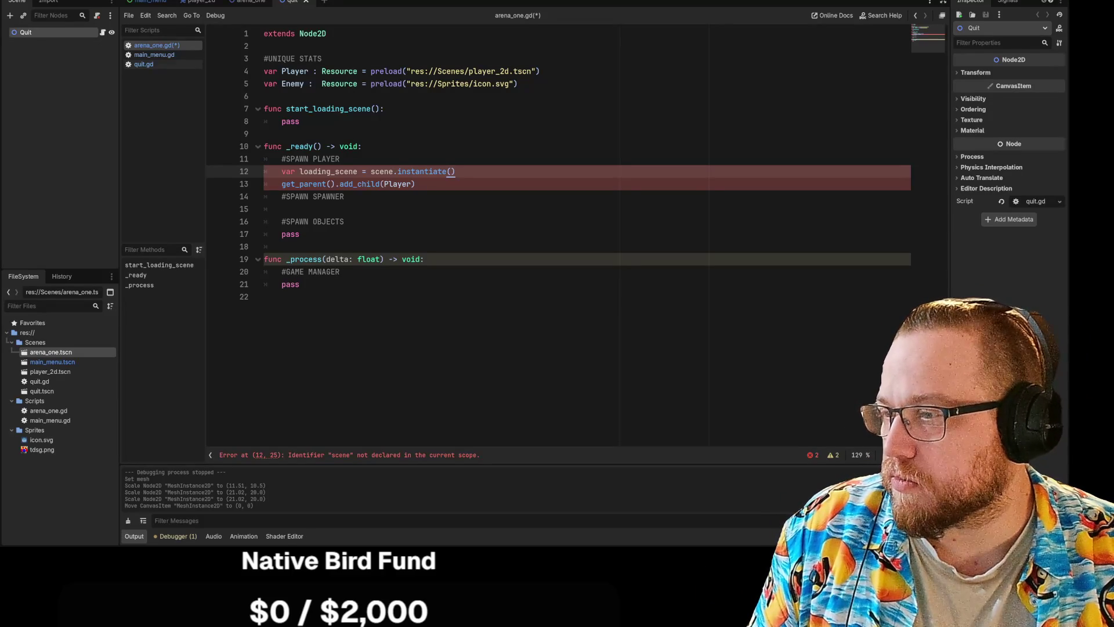
pyautogui.hotkey('alt', 'Tab')
pyautogui.moveTo(708, 92); pyautogui.dragTo(477, 22)
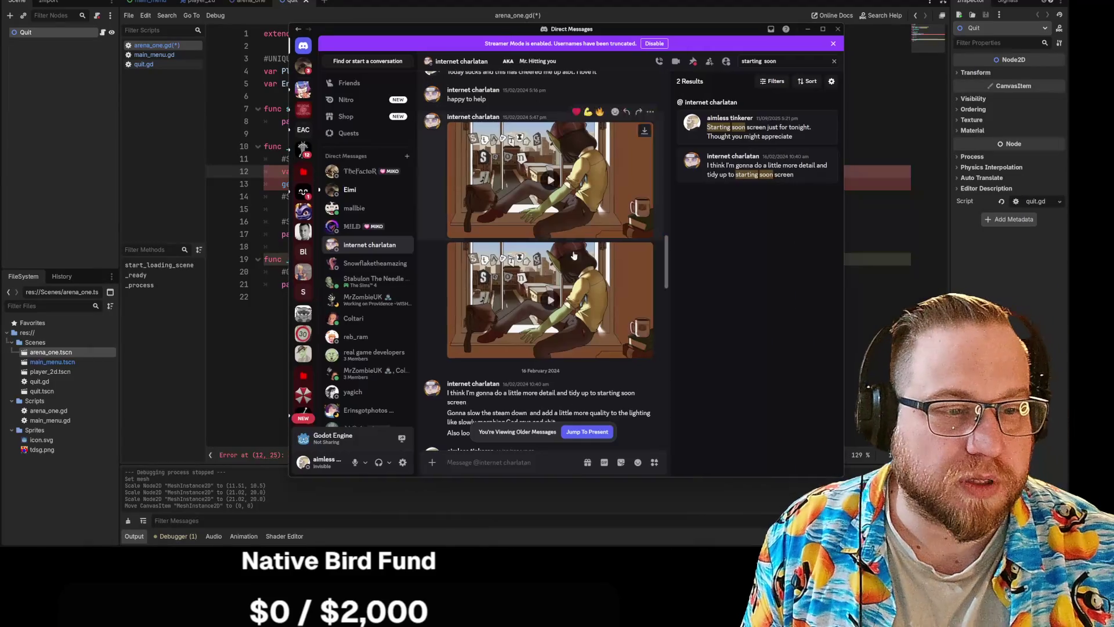
# Step: Watch the Starting Soon video full screen, then move Discord aside and return to the spawn code
pyautogui.click(650, 352)
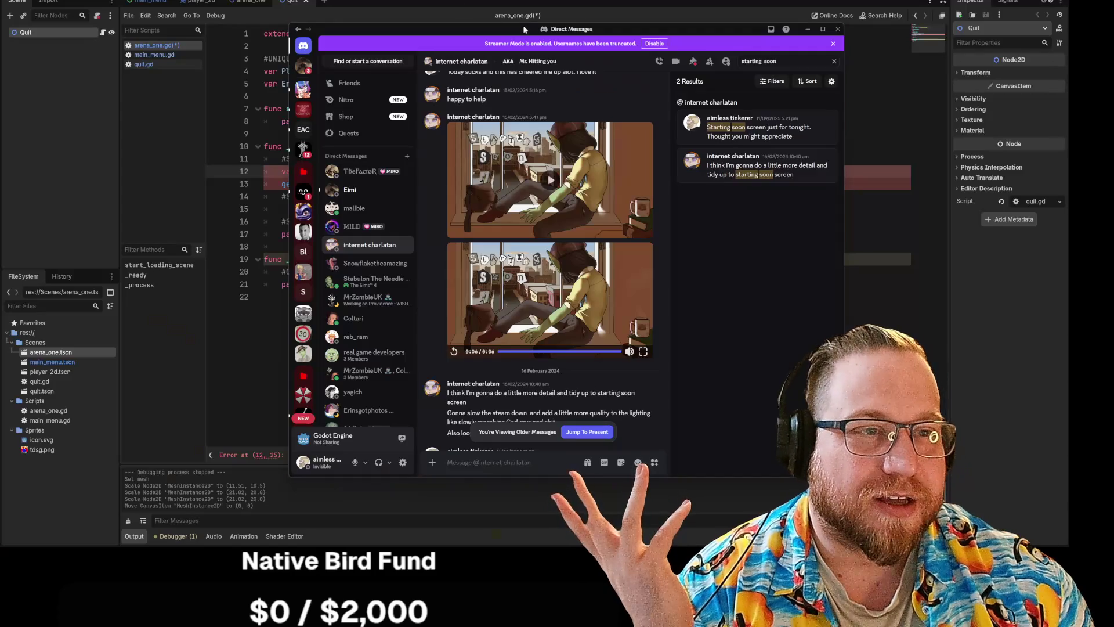
pyautogui.moveTo(524, 29); pyautogui.dragTo(0, 26)
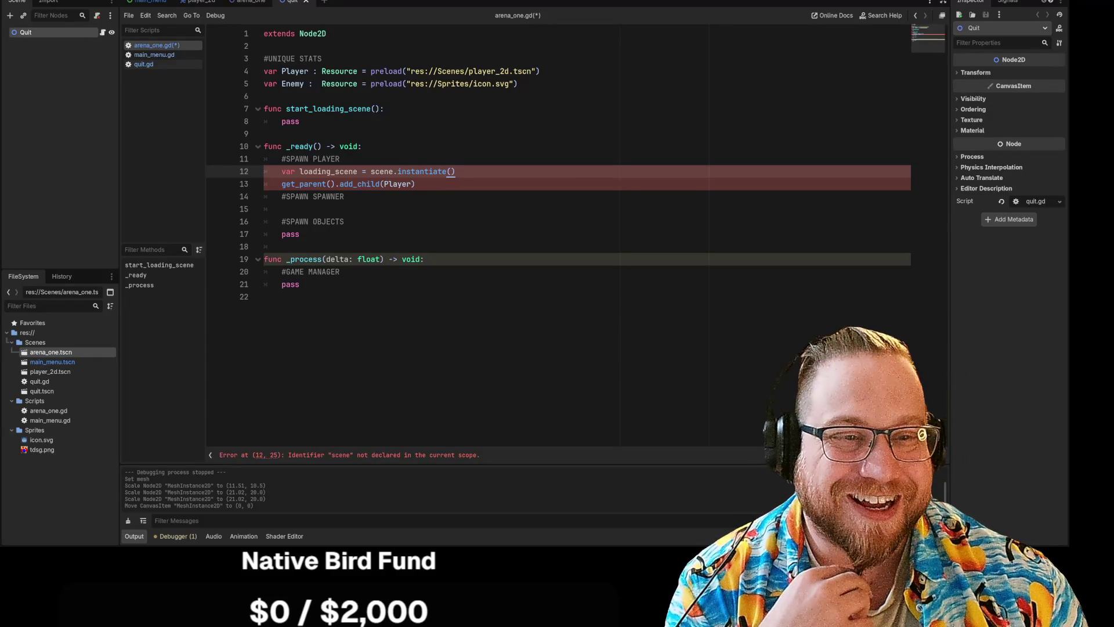
pyautogui.click(341, 158)
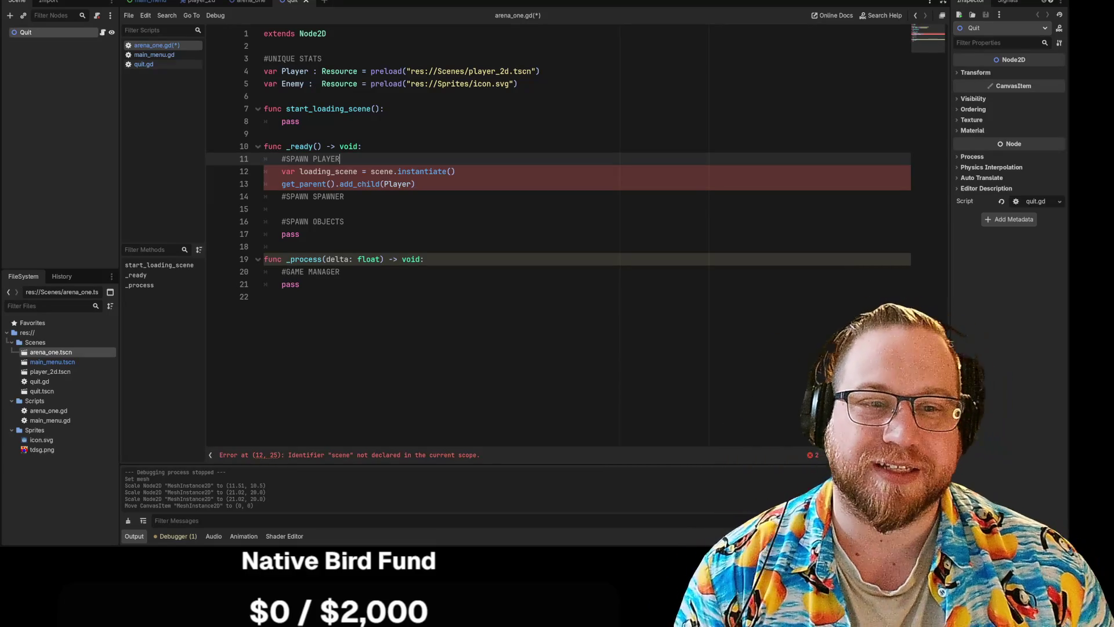
# Step: Change line 12 to instantiate Player instead of scene
pyautogui.doubleClick(382, 171)
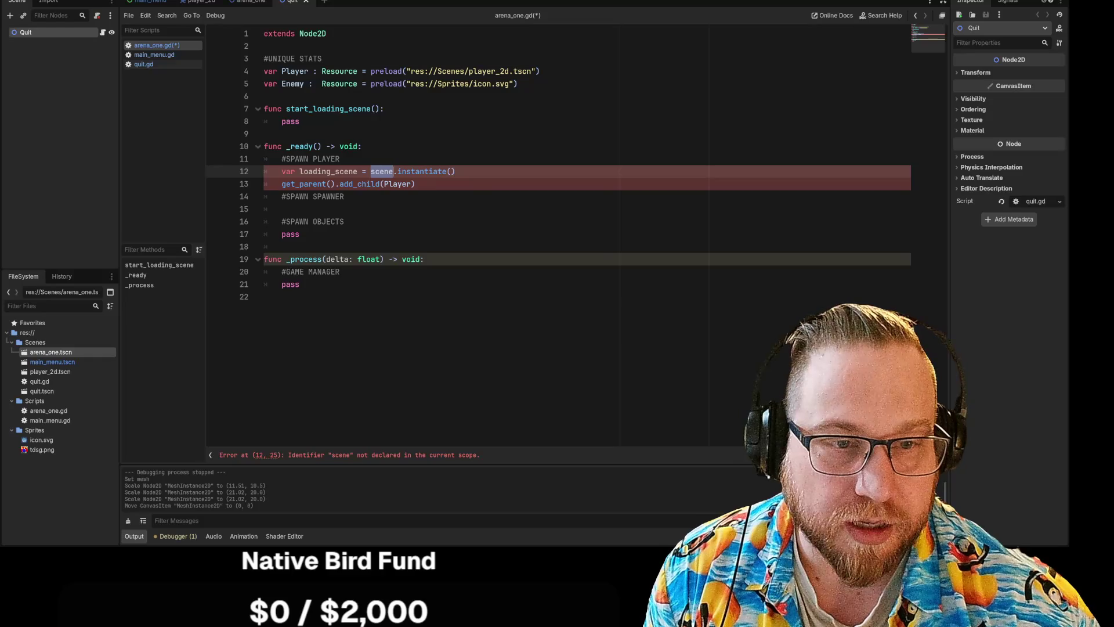
pyautogui.write('Player')
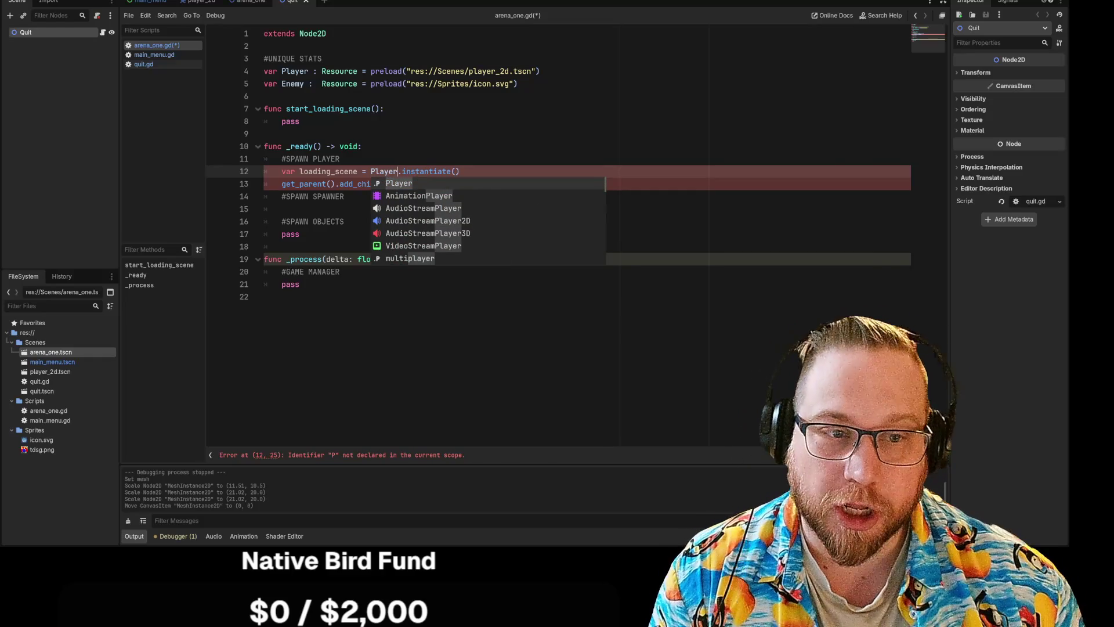
pyautogui.click(362, 146)
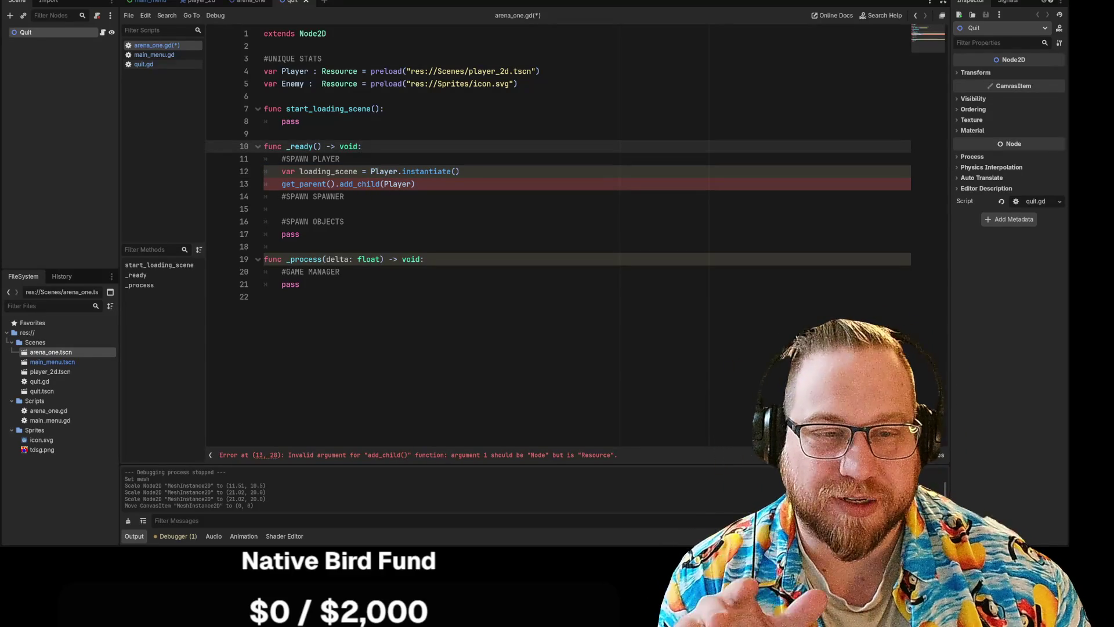
# Step: Copy lines 14–16 of main_menu.gd's game_start, then return to line 13 of arena_one.gd
pyautogui.click(154, 55)
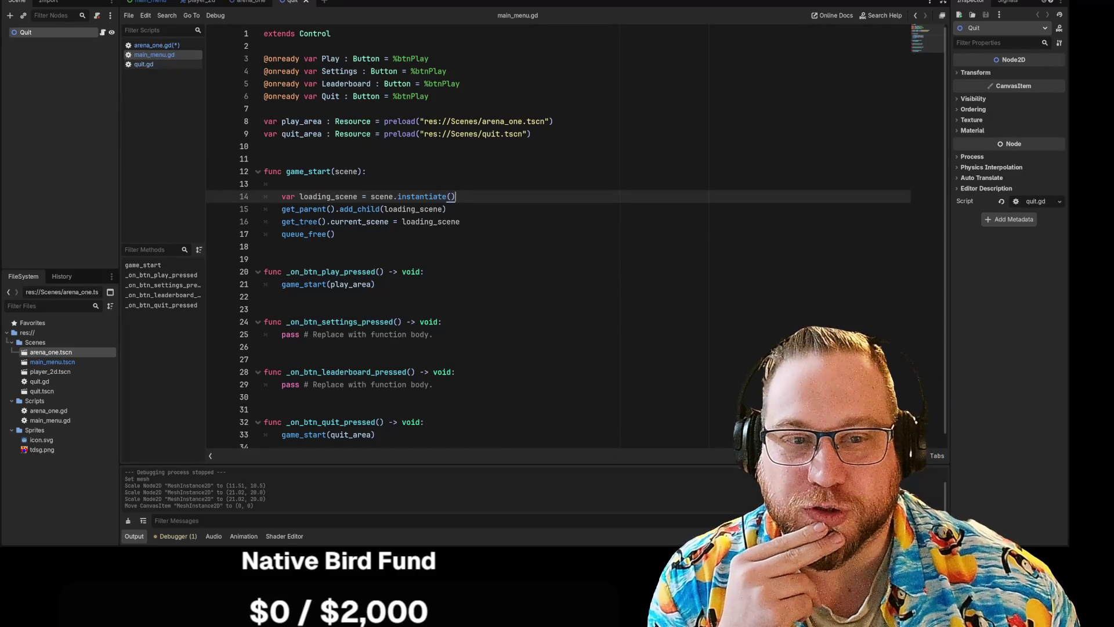
pyautogui.moveTo(459, 221)
pyautogui.mouseDown()
pyautogui.moveTo(266, 209)
pyautogui.moveTo(264, 197)
pyautogui.mouseUp()
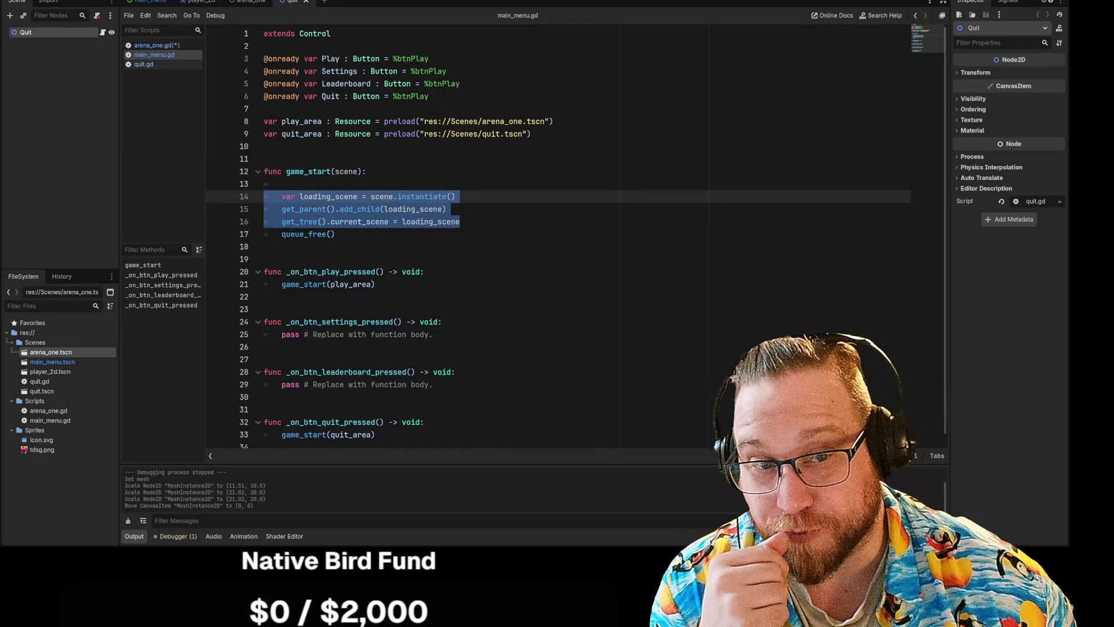
pyautogui.rightClick(296, 202)
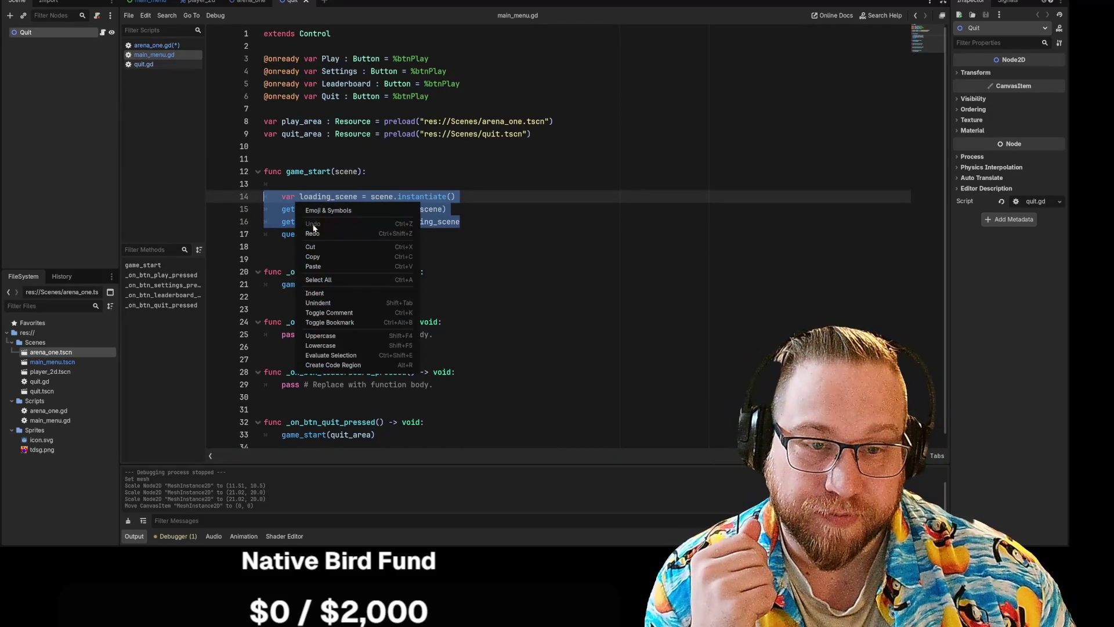
pyautogui.click(317, 259)
pyautogui.click(244, 5)
pyautogui.click(201, 2)
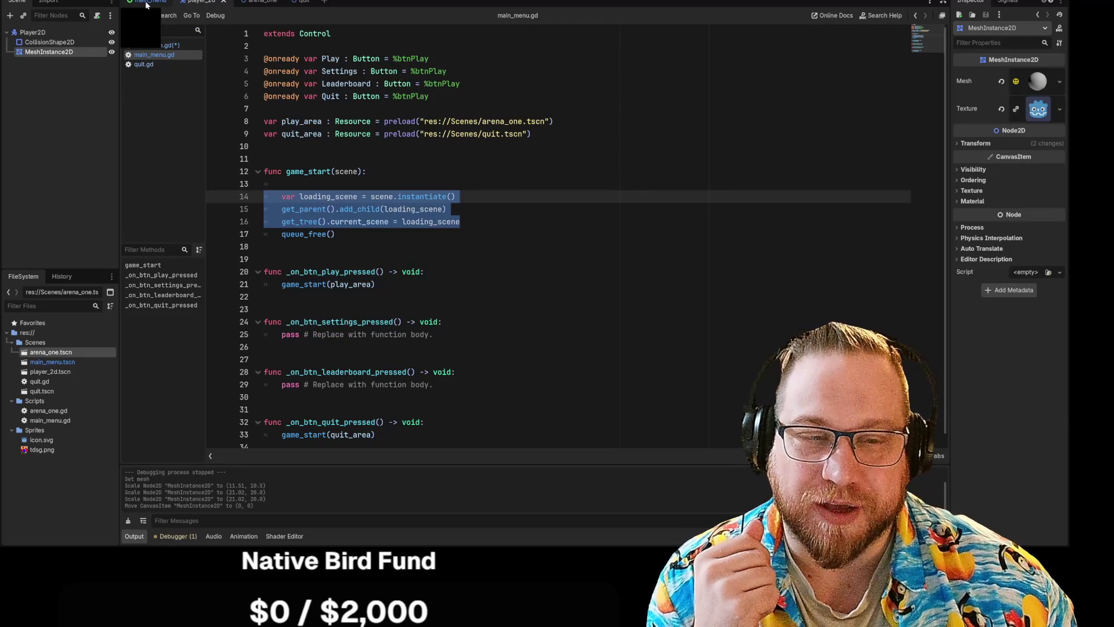
pyautogui.click(154, 44)
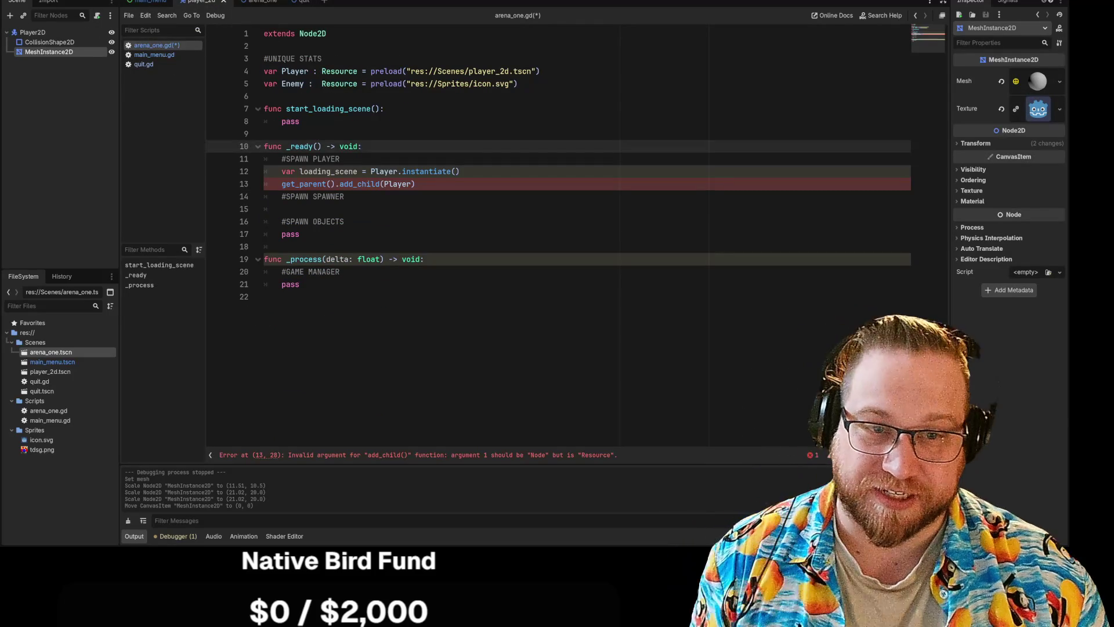
pyautogui.click(416, 184)
# Step: Paste the three copied loading_scene lines over spawn lines 12–13, then select 'scene' on line 12
pyautogui.hotkey('shift', 'Up')
pyautogui.hotkey('shift', 'Home')
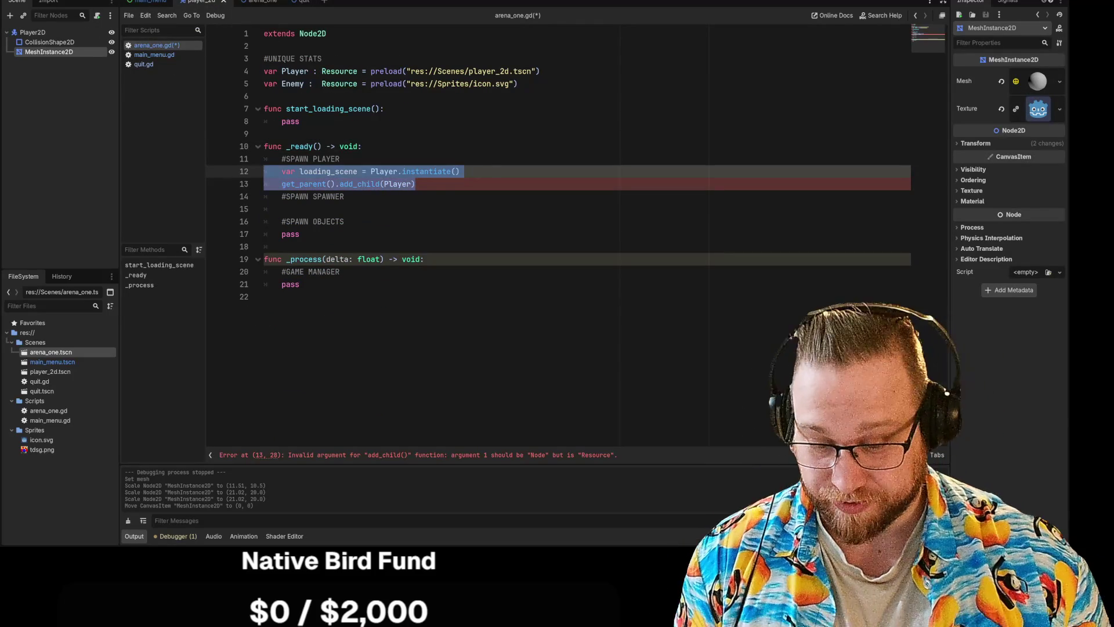
pyautogui.hotkey('ctrl', 'v')
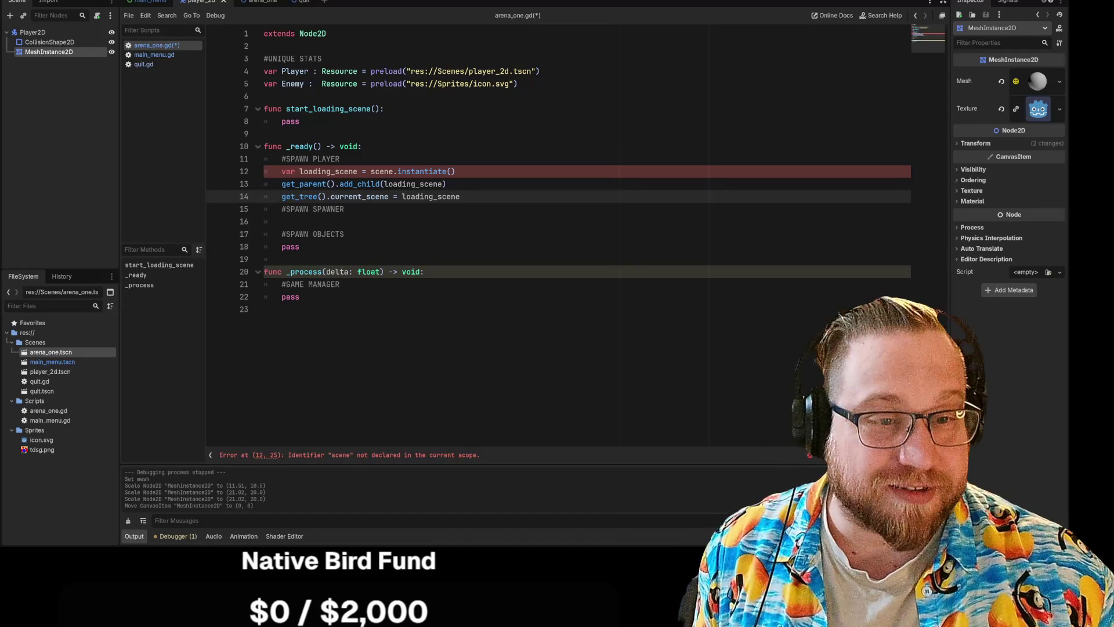
pyautogui.click(456, 171)
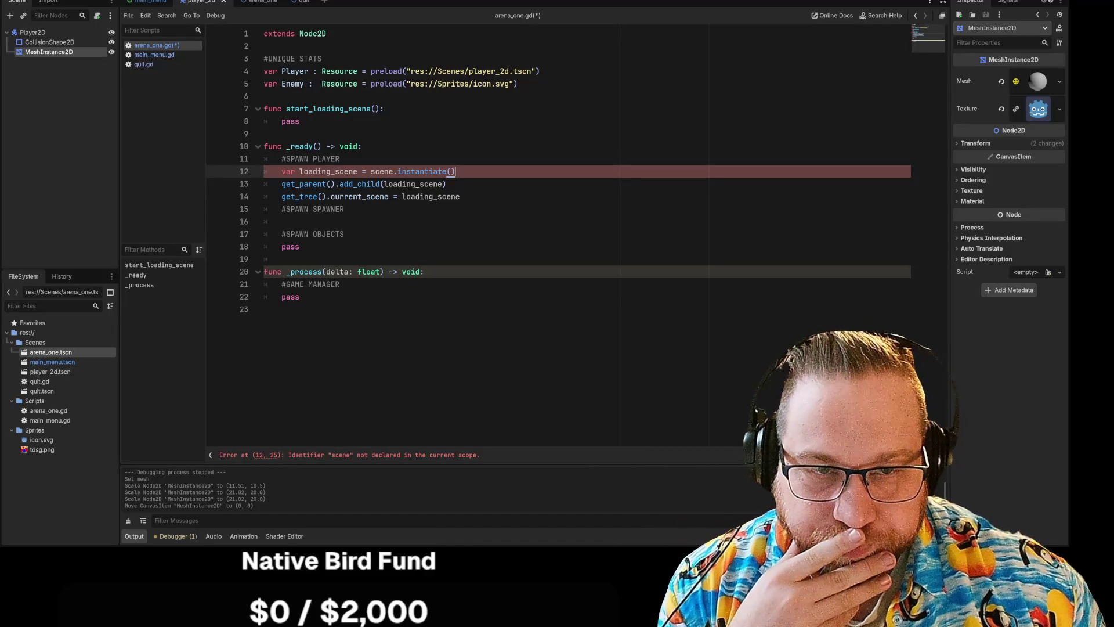
pyautogui.doubleClick(382, 172)
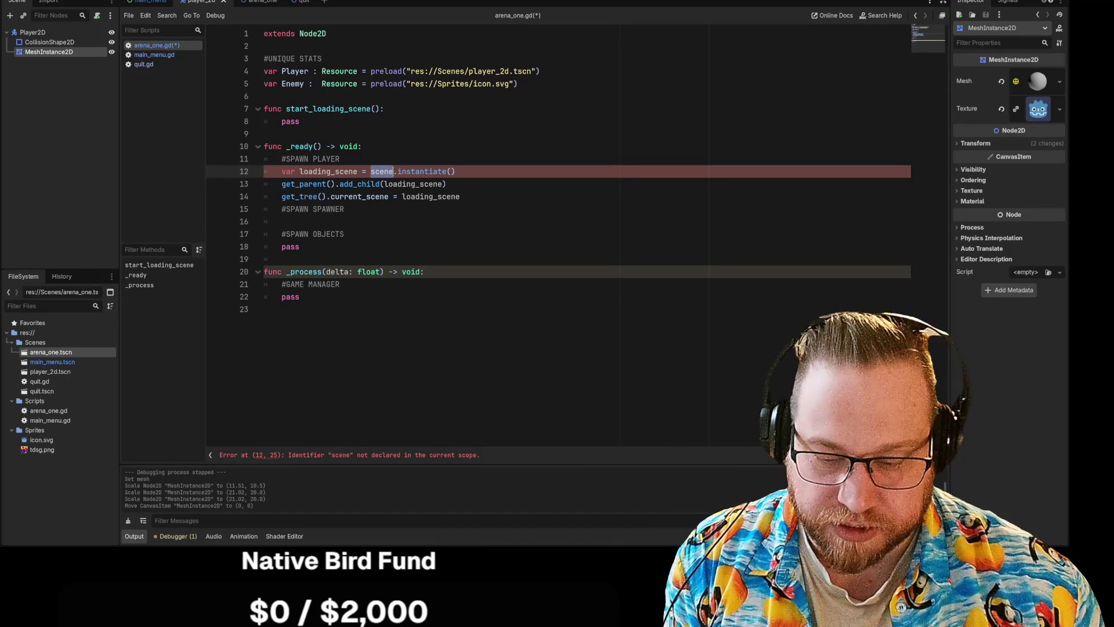
# Step: Replace 'scene' with Player on line 12 so loading_scene instantiates Player, then switch to Discord
pyautogui.write('Player')
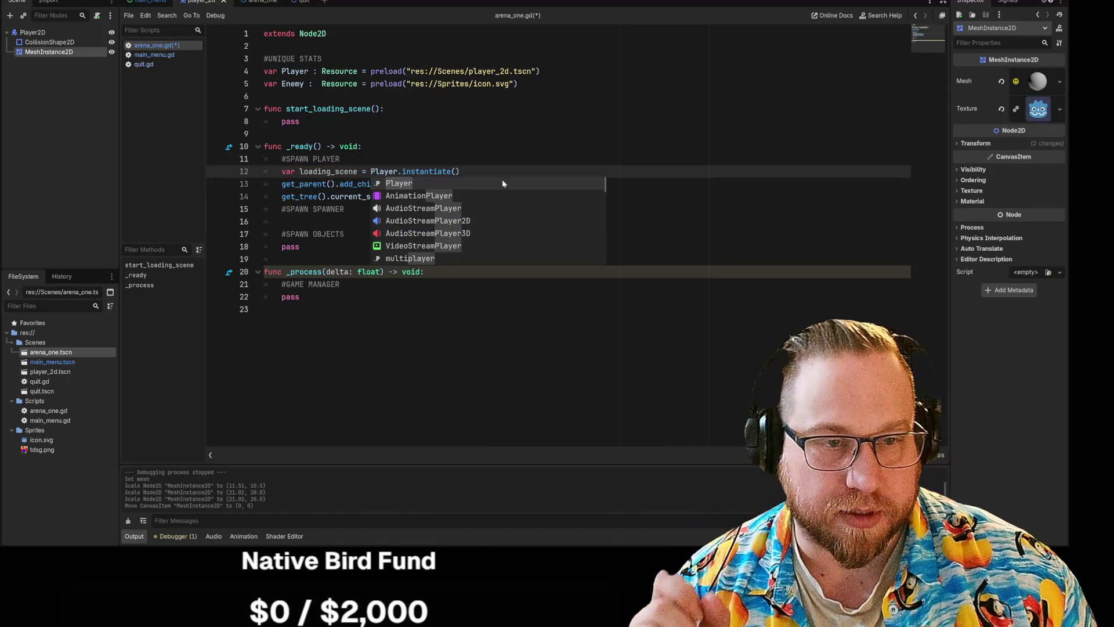
pyautogui.click(340, 158)
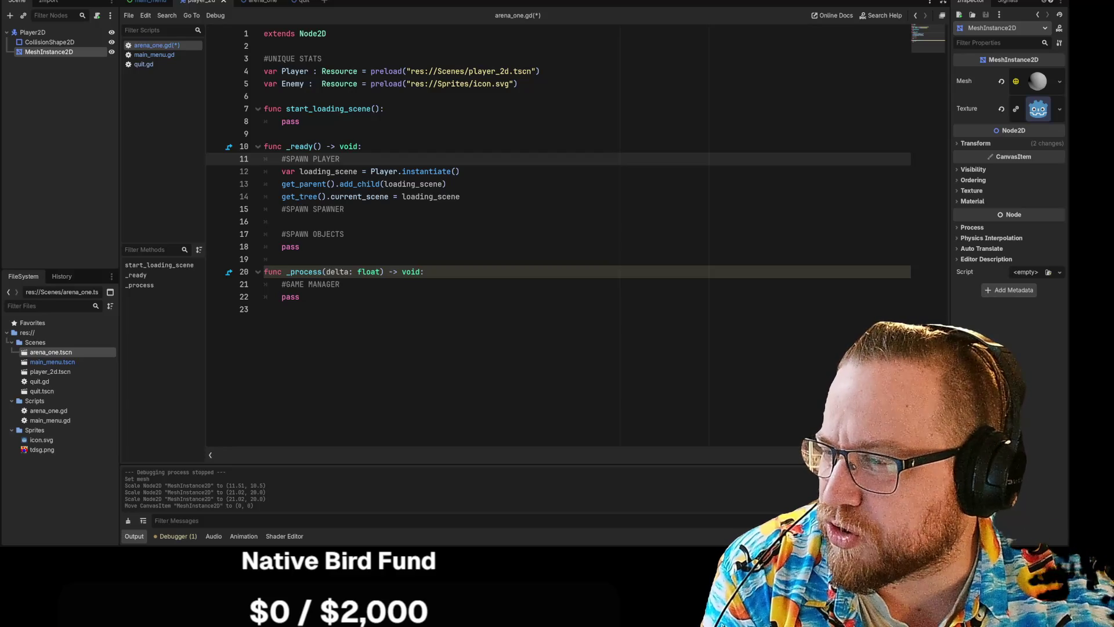
pyautogui.hotkey('alt', 'Tab')
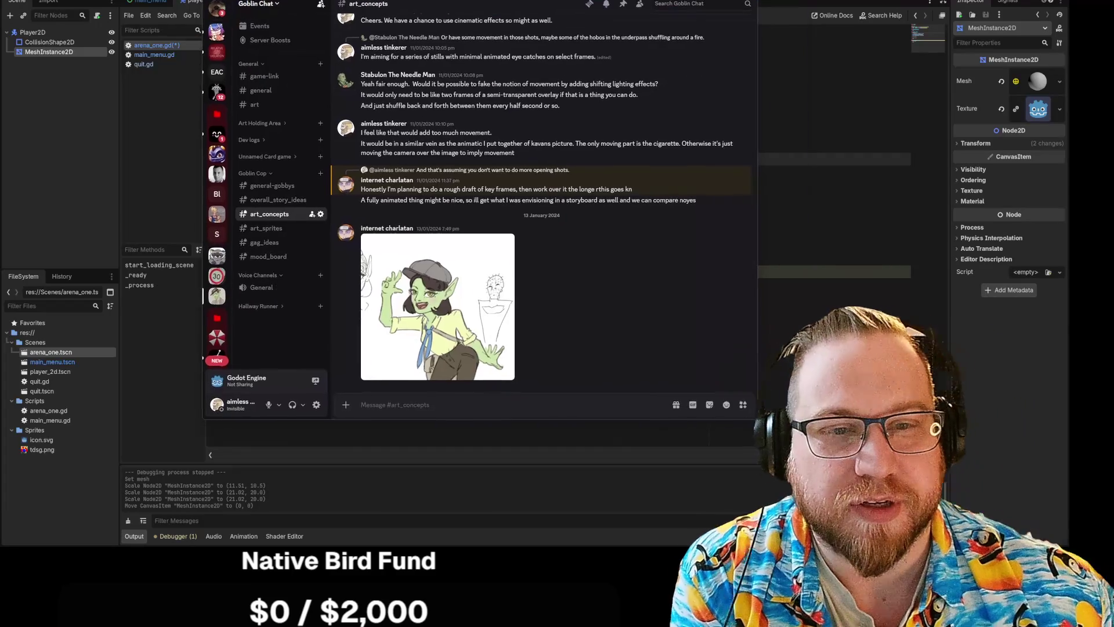
pyautogui.click(503, 330)
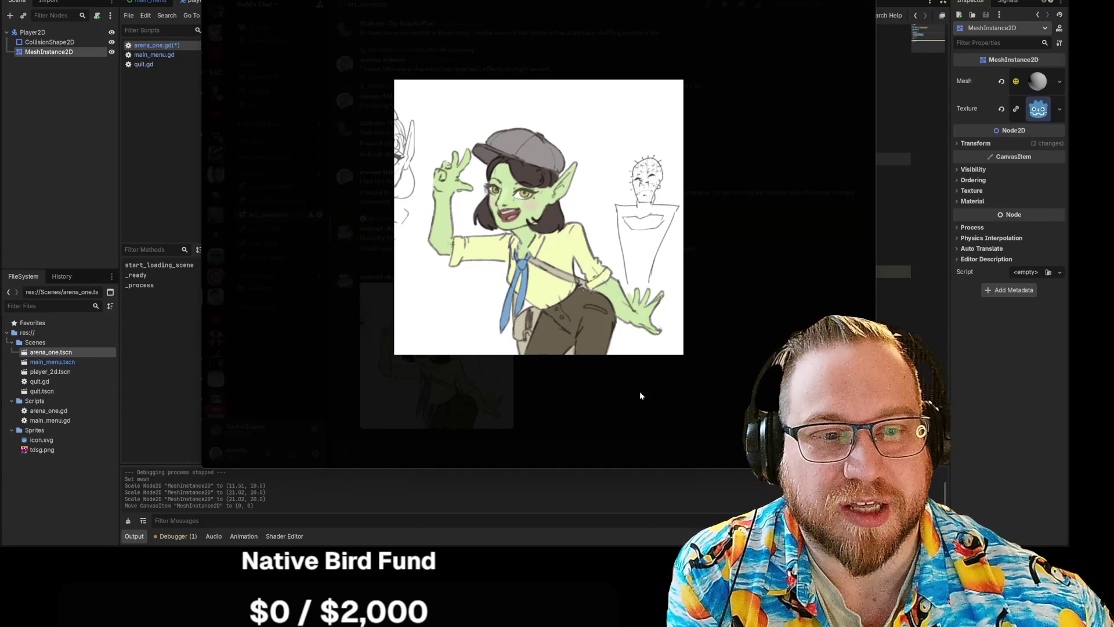
pyautogui.click(607, 397)
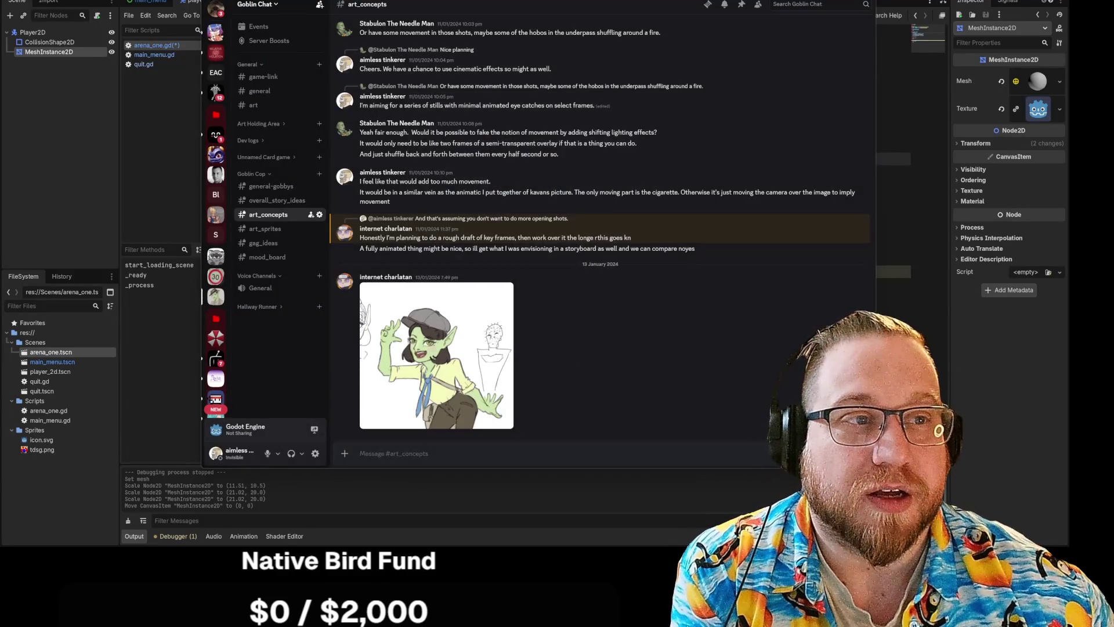
pyautogui.hotkey('alt', 'Tab')
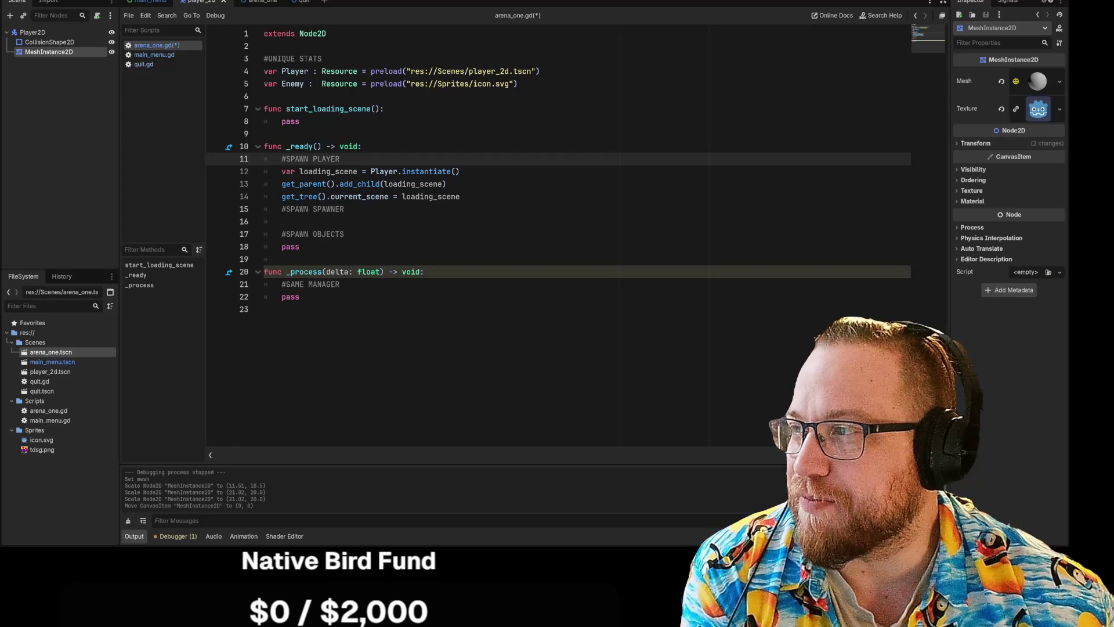
# Step: Bring Discord forward and play the storyboard concept video full screen
pyautogui.hotkey('alt', 'Tab')
pyautogui.click(465, 406)
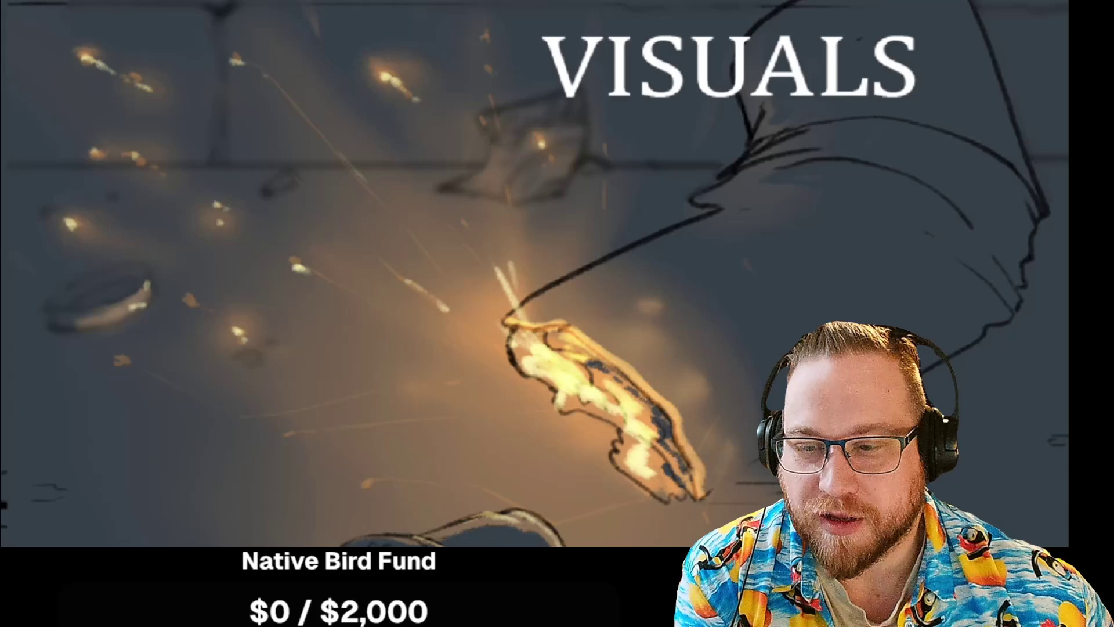
# Step: Pause and resume the storyboard video, then exit full screen back to art_concepts
pyautogui.press('space')
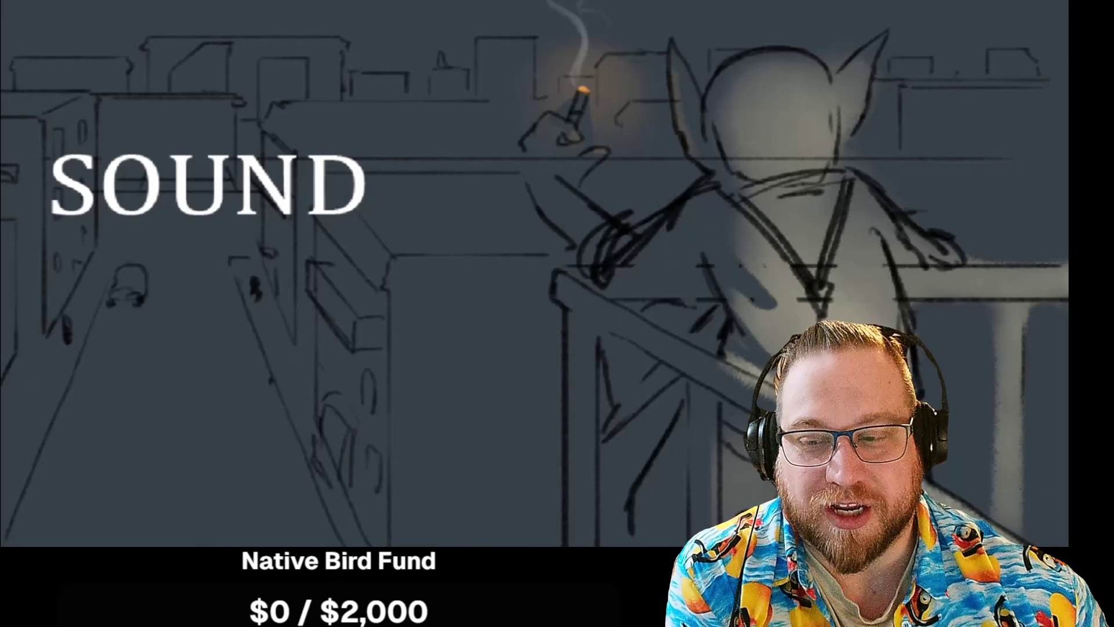
pyautogui.press('space')
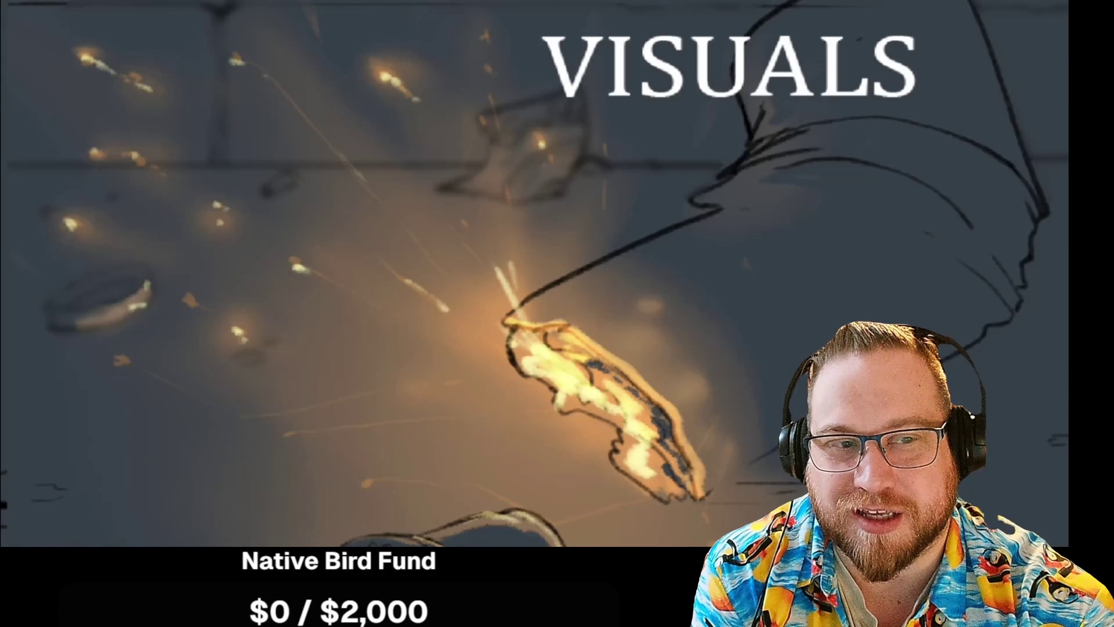
pyautogui.press('space')
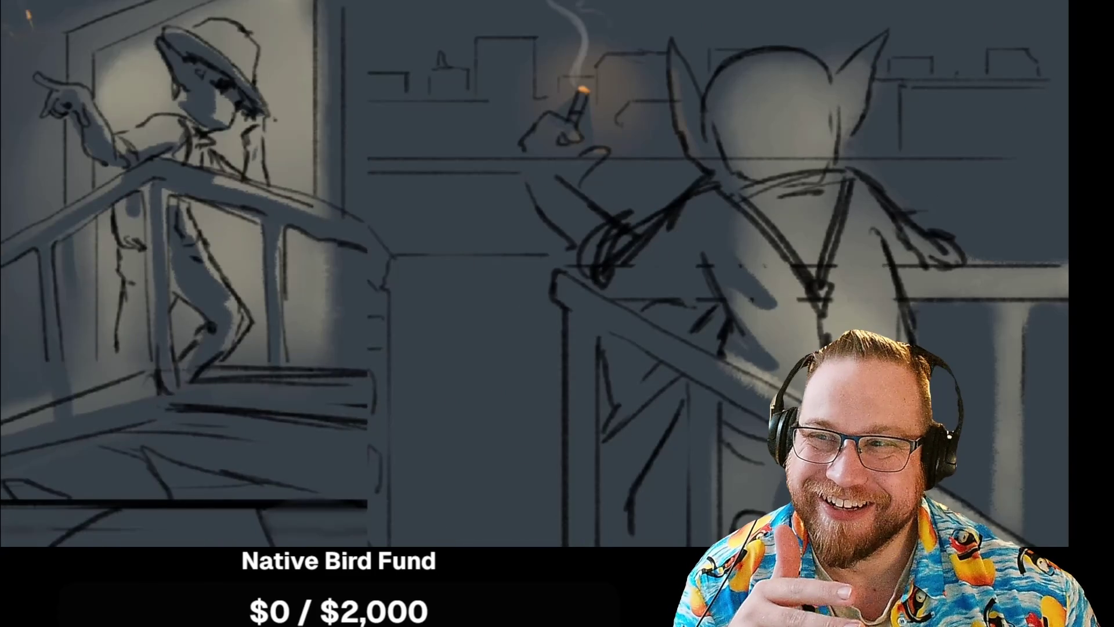
pyautogui.press('Escape')
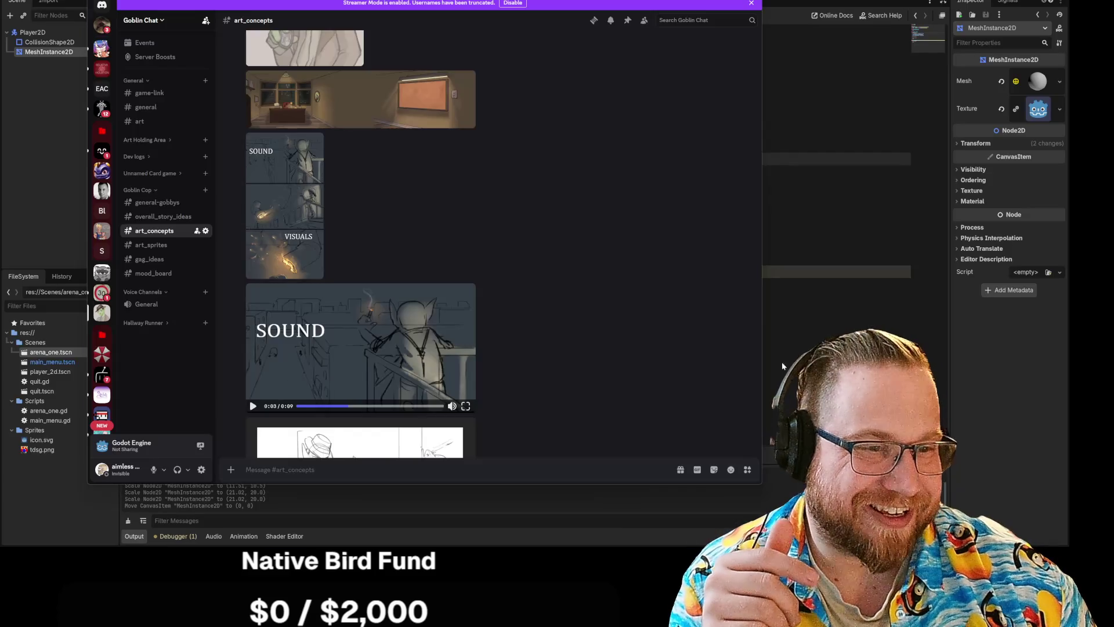
pyautogui.scroll(-5, 554, 333)
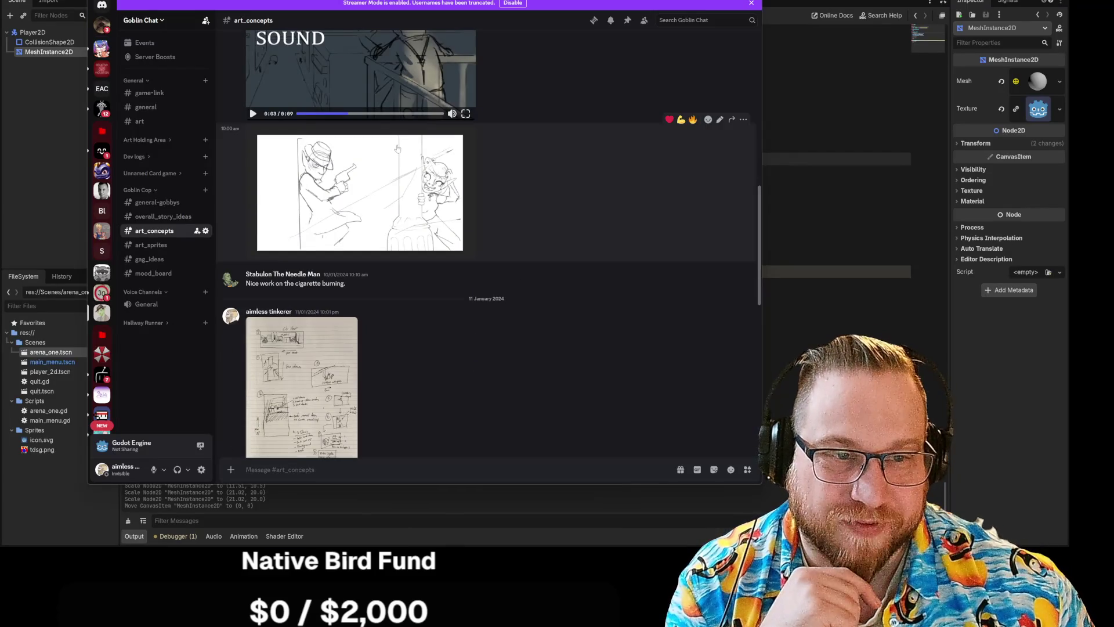
pyautogui.click(359, 195)
pyautogui.click(540, 244)
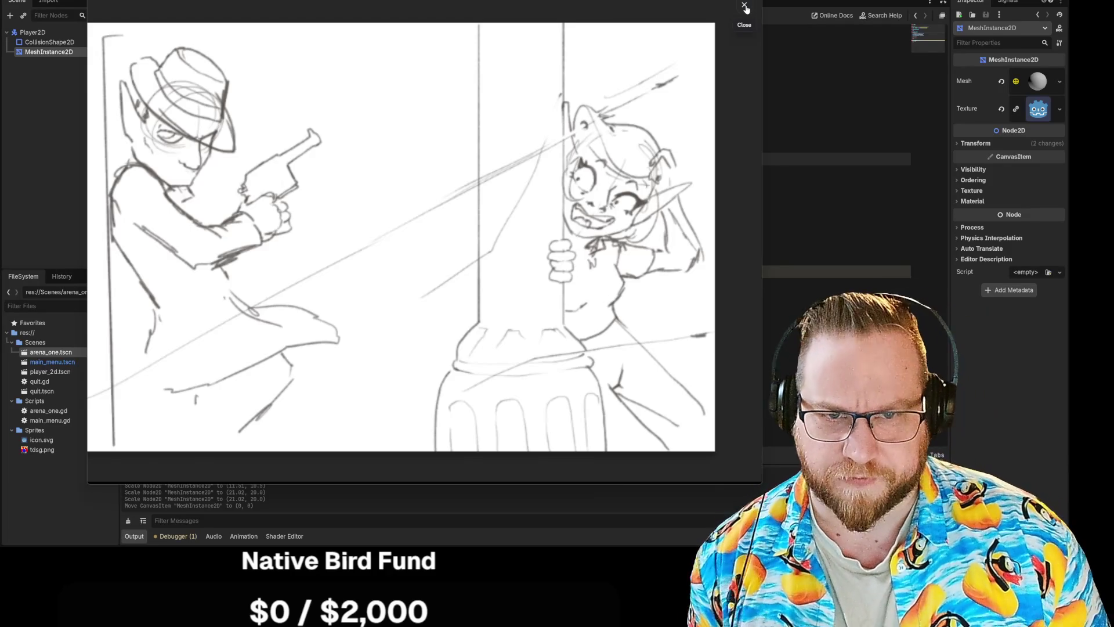
pyautogui.click(746, 7)
pyautogui.scroll(-10, 590, 333)
pyautogui.scroll(10, 603, 317)
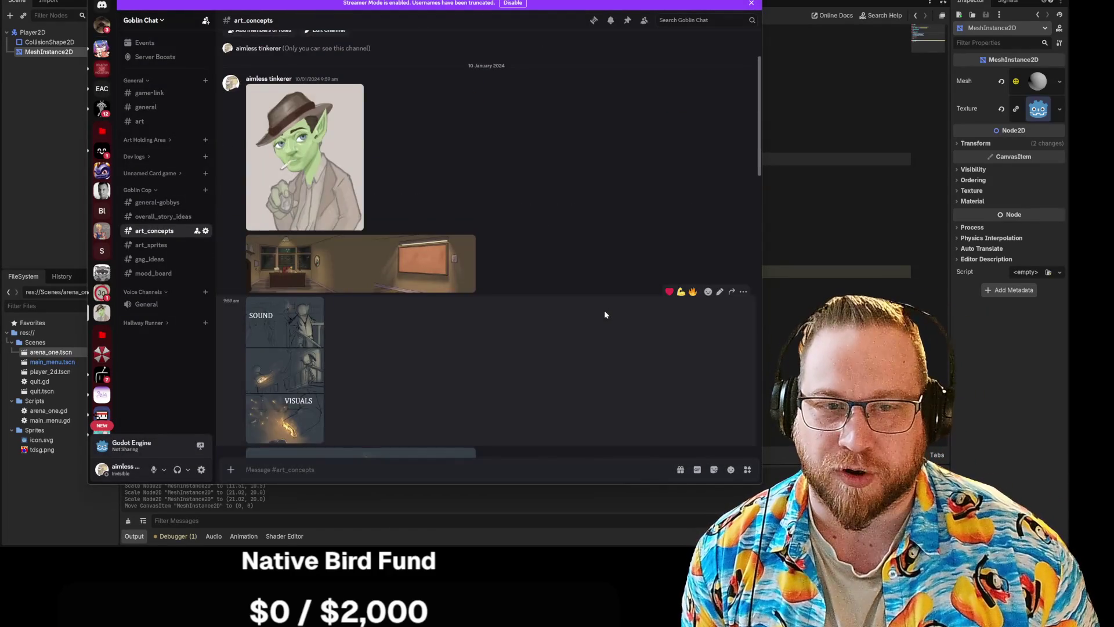
pyautogui.scroll(2, 599, 305)
pyautogui.scroll(-2, 599, 305)
pyautogui.scroll(2, 599, 305)
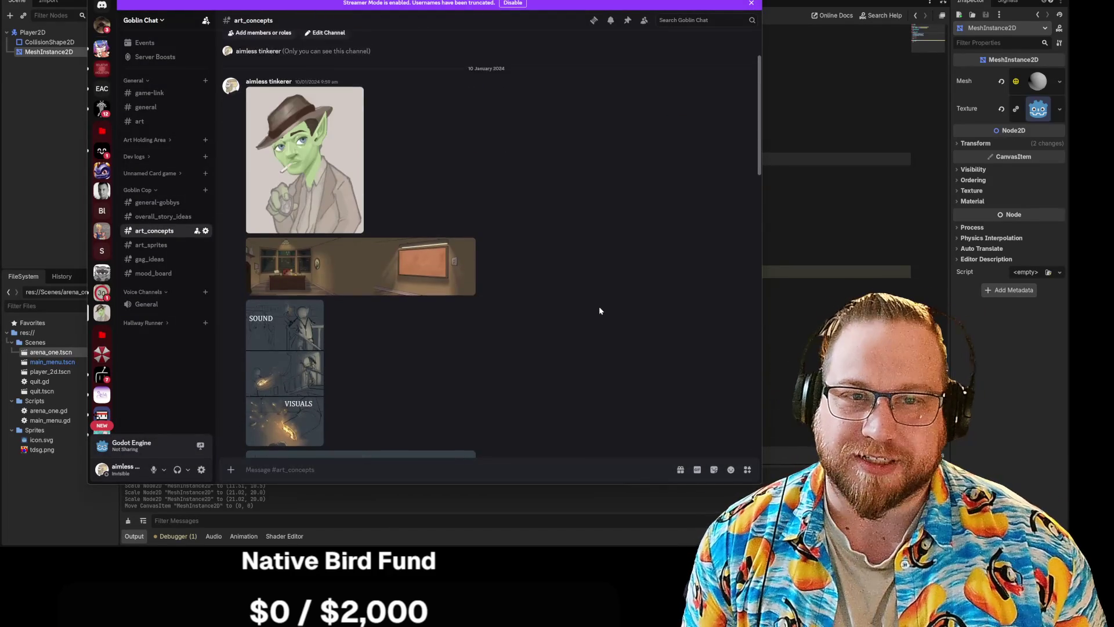
pyautogui.scroll(-1, 599, 310)
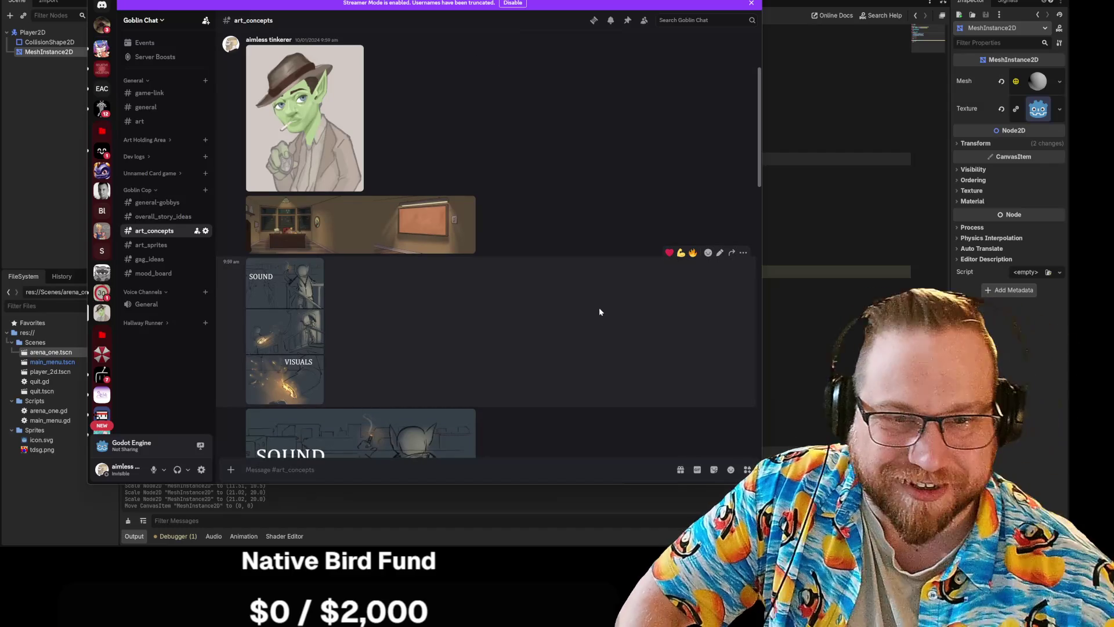
pyautogui.click(425, 219)
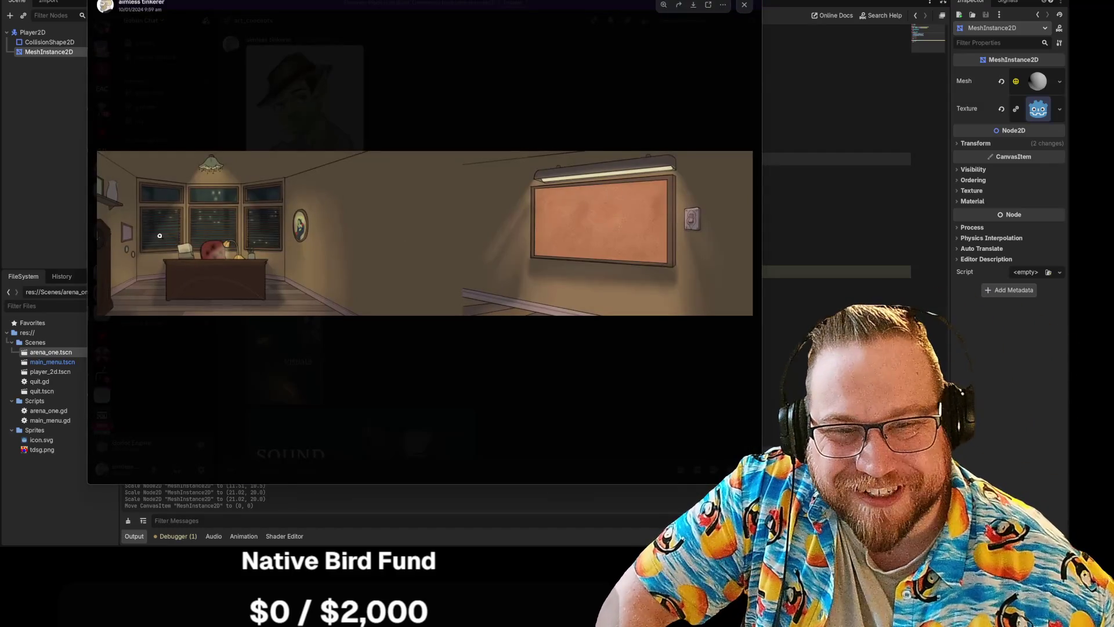
pyautogui.click(290, 273)
pyautogui.click(319, 404)
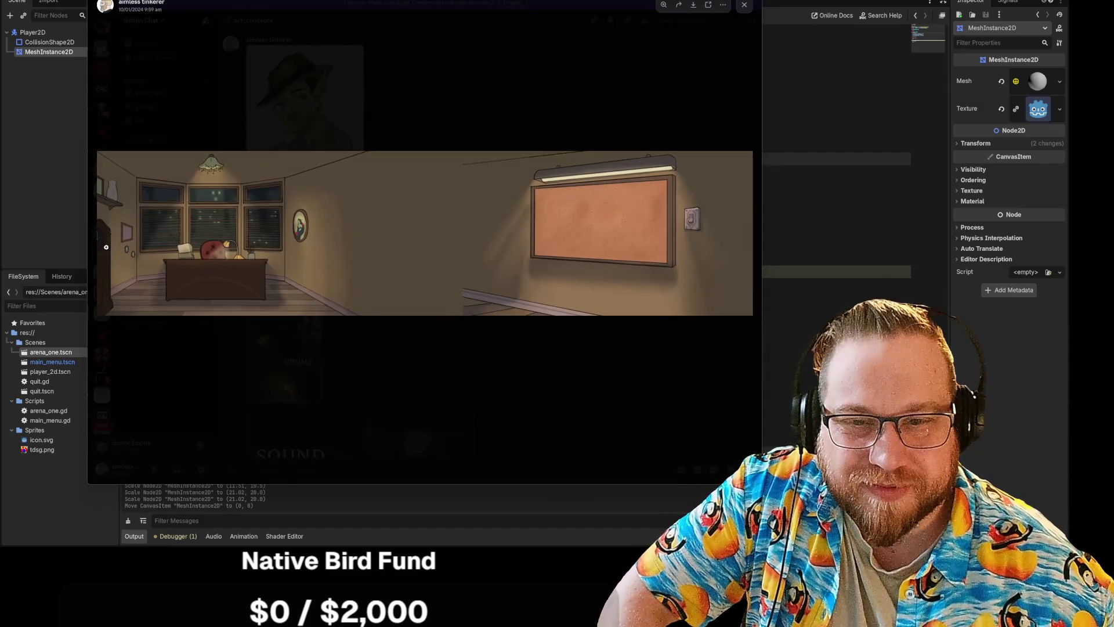
pyautogui.click(354, 290)
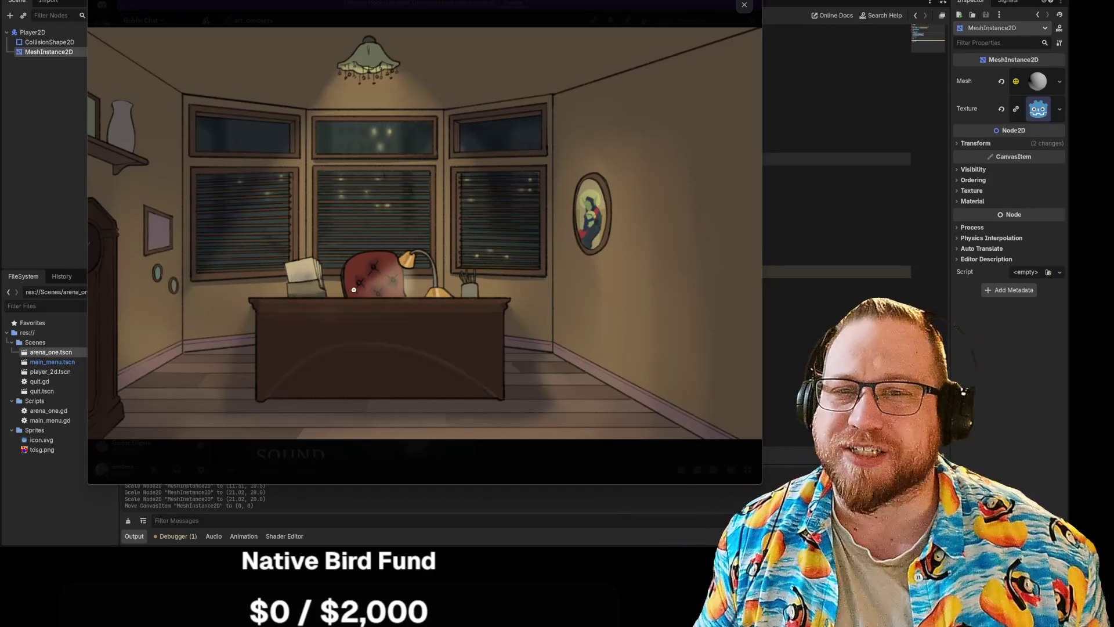
pyautogui.click(396, 290)
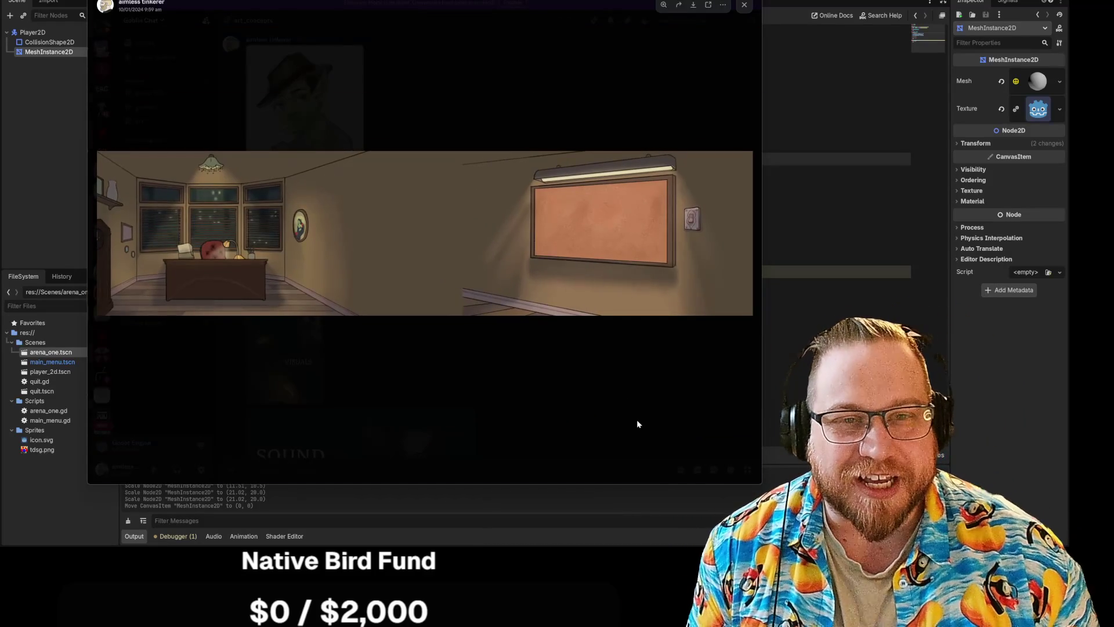
pyautogui.click(637, 425)
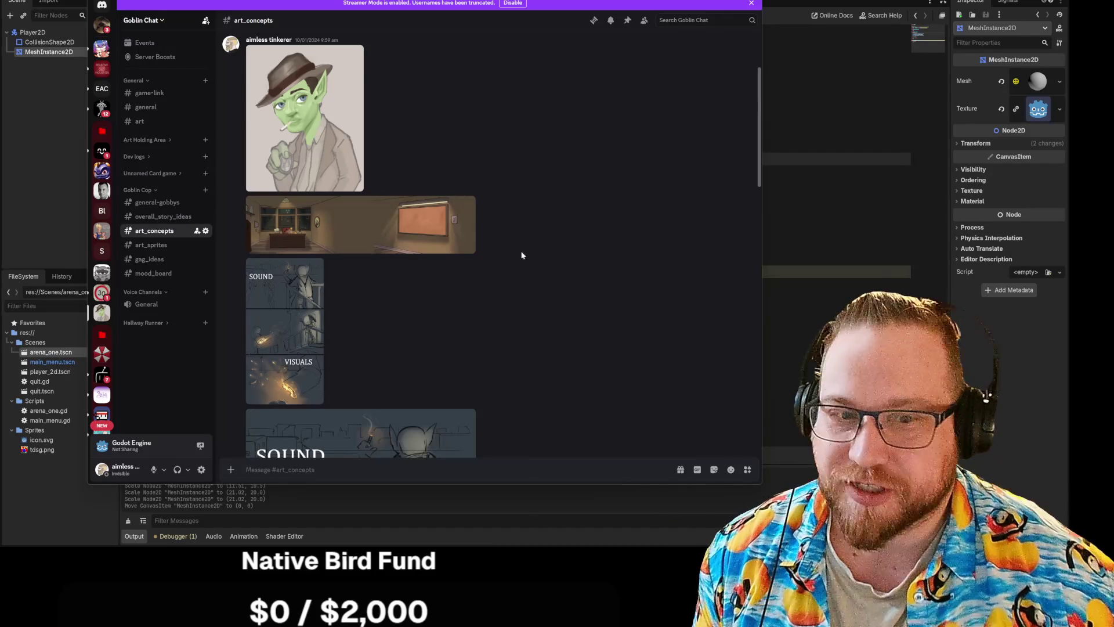
# Step: Browse the art_sprites, gag_ideas, mood_board and overall_story_ideas channels in Discord
pyautogui.scroll(-10, 531, 336)
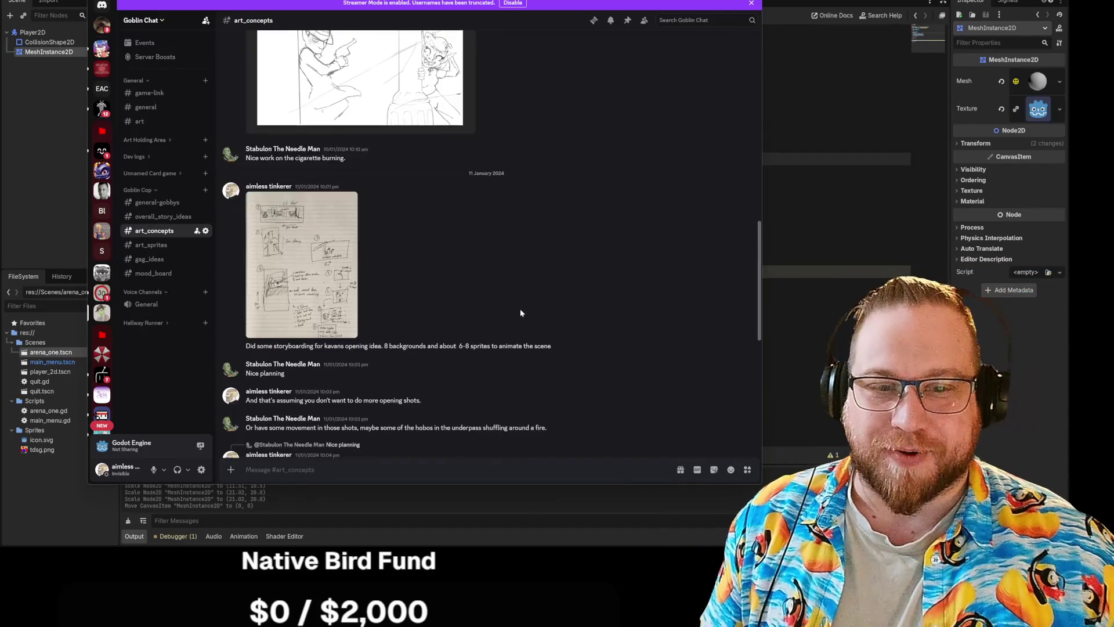
pyautogui.scroll(-5, 520, 311)
pyautogui.scroll(8, 521, 312)
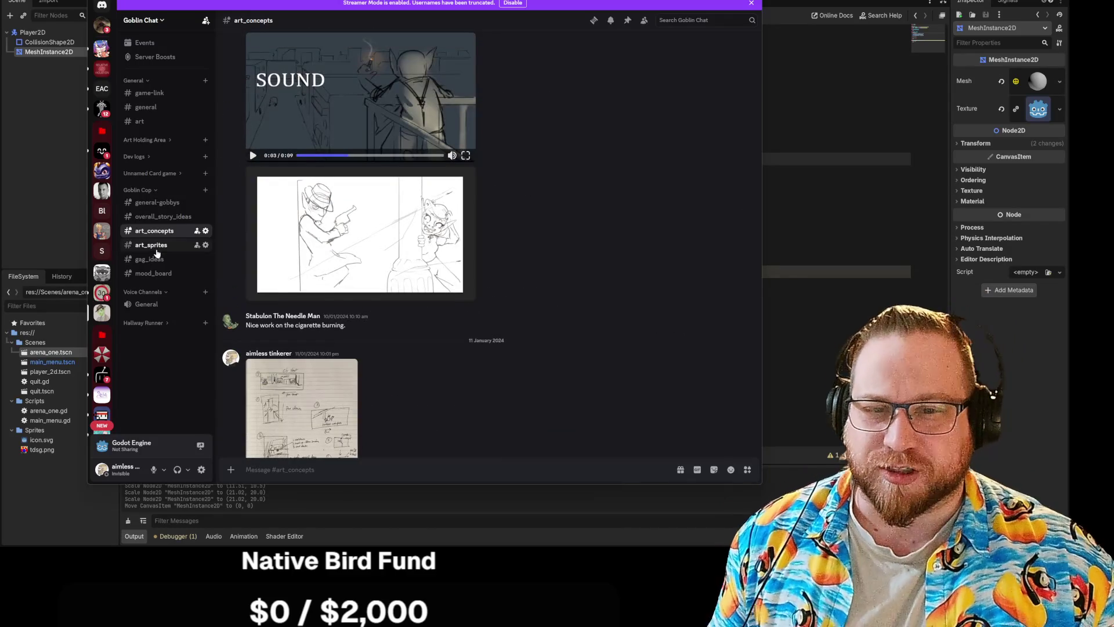
pyautogui.click(152, 245)
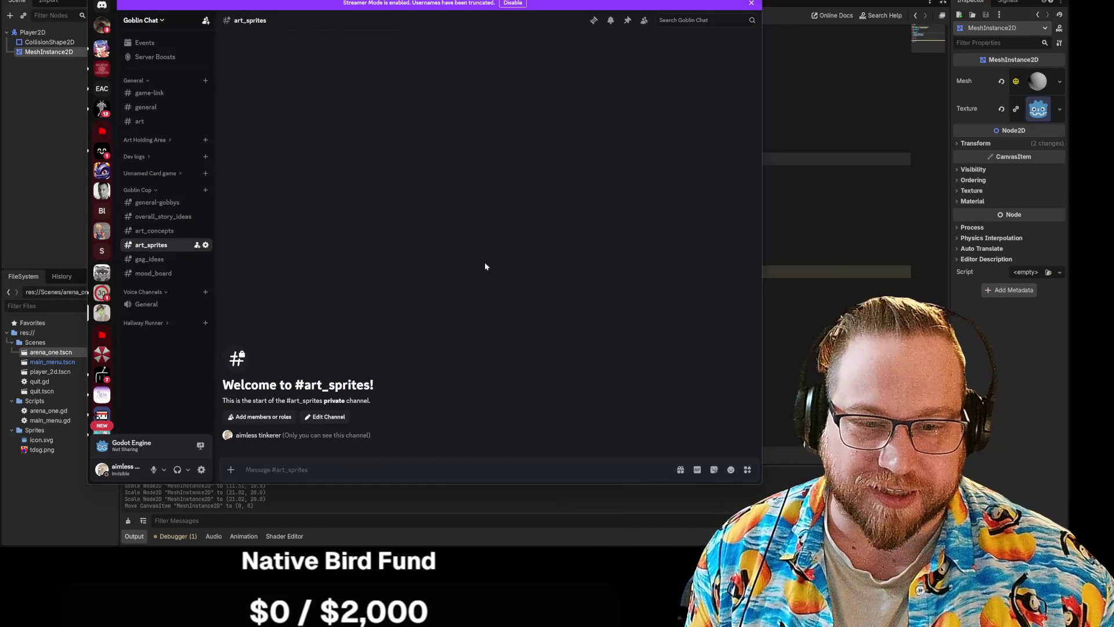
pyautogui.hotkey('alt', 'Down')
pyautogui.scroll(15, 527, 264)
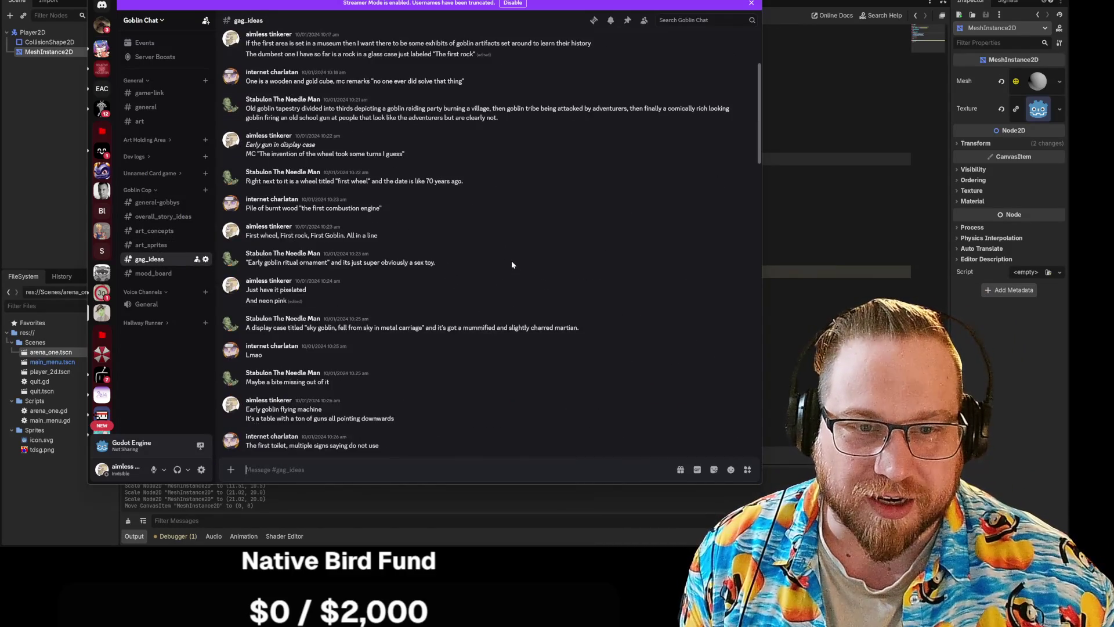
pyautogui.scroll(10, 512, 265)
pyautogui.scroll(-20, 511, 266)
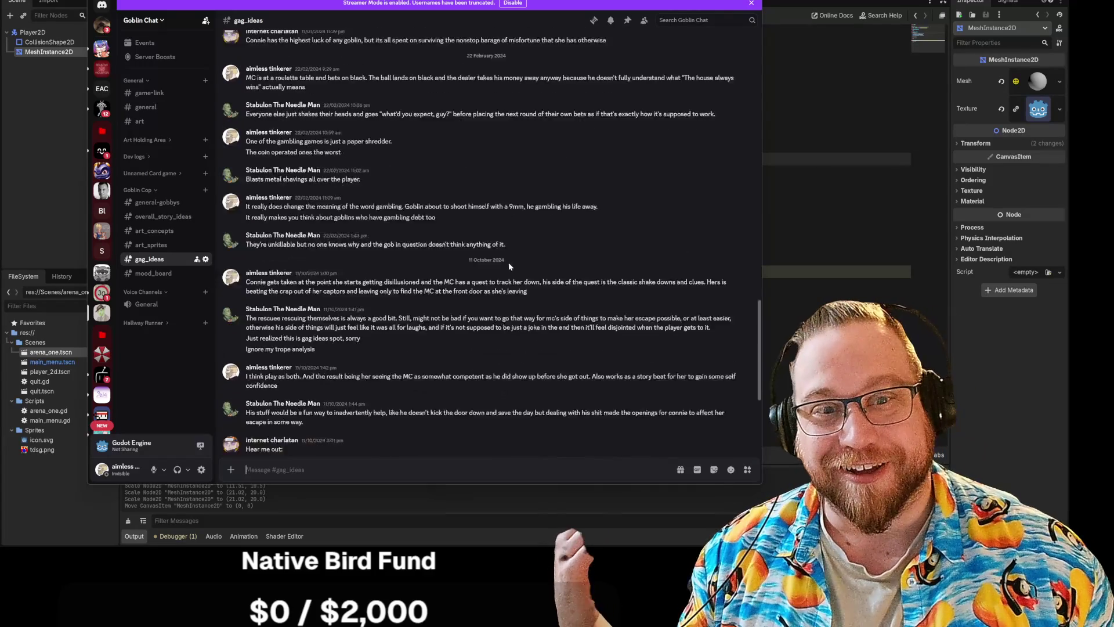
pyautogui.hotkey('alt', 'Down')
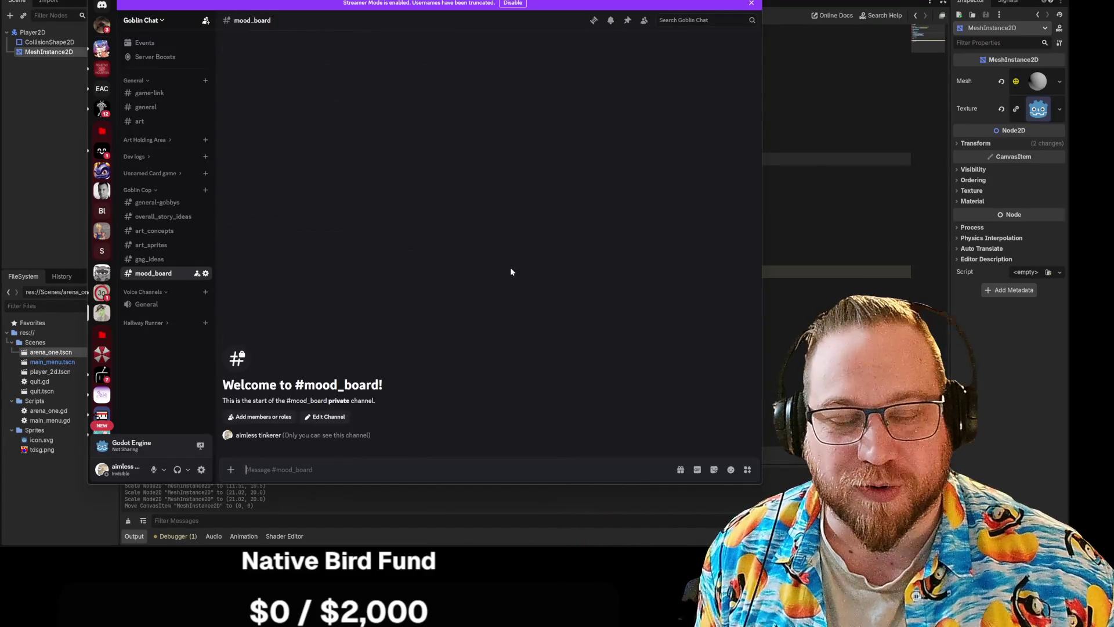
pyautogui.hotkey('alt', 'Up')
pyautogui.hotkey('alt', 'Up')
pyautogui.hotkey('alt', 'Up')
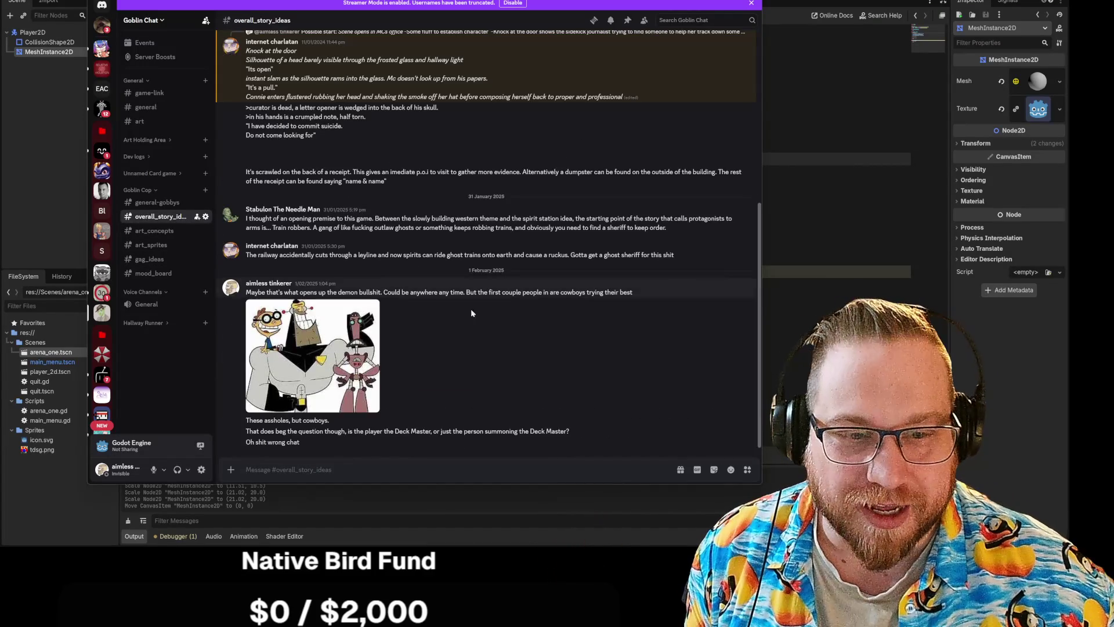
pyautogui.scroll(10, 471, 311)
pyautogui.scroll(-15, 471, 311)
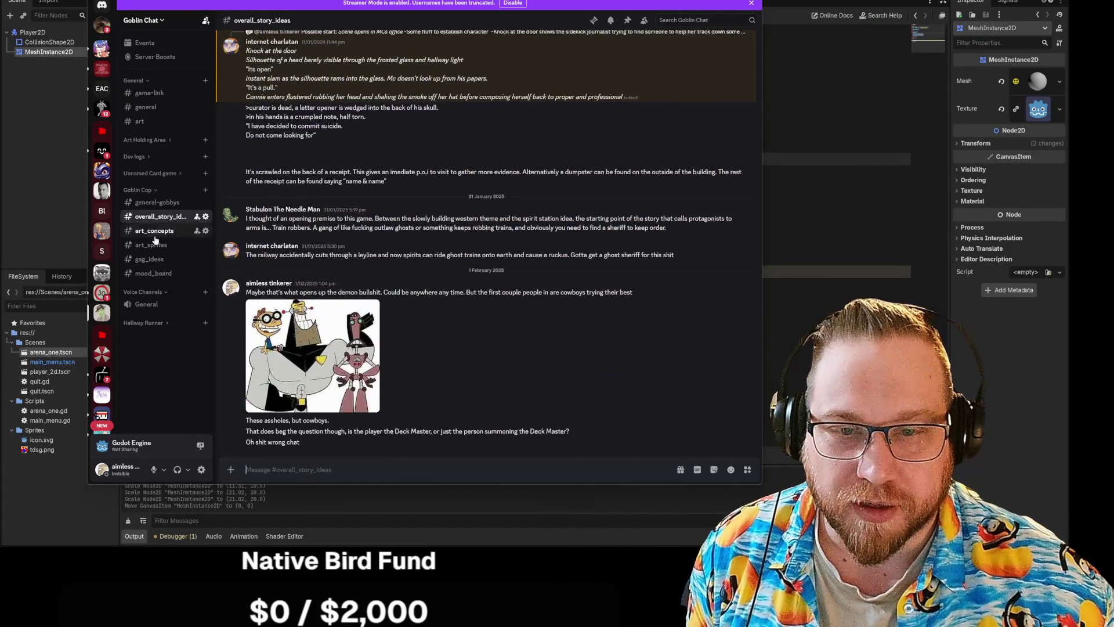
pyautogui.hotkey('alt', 'Down')
pyautogui.hotkey('alt', 'Down')
pyautogui.hotkey('alt', 'Down')
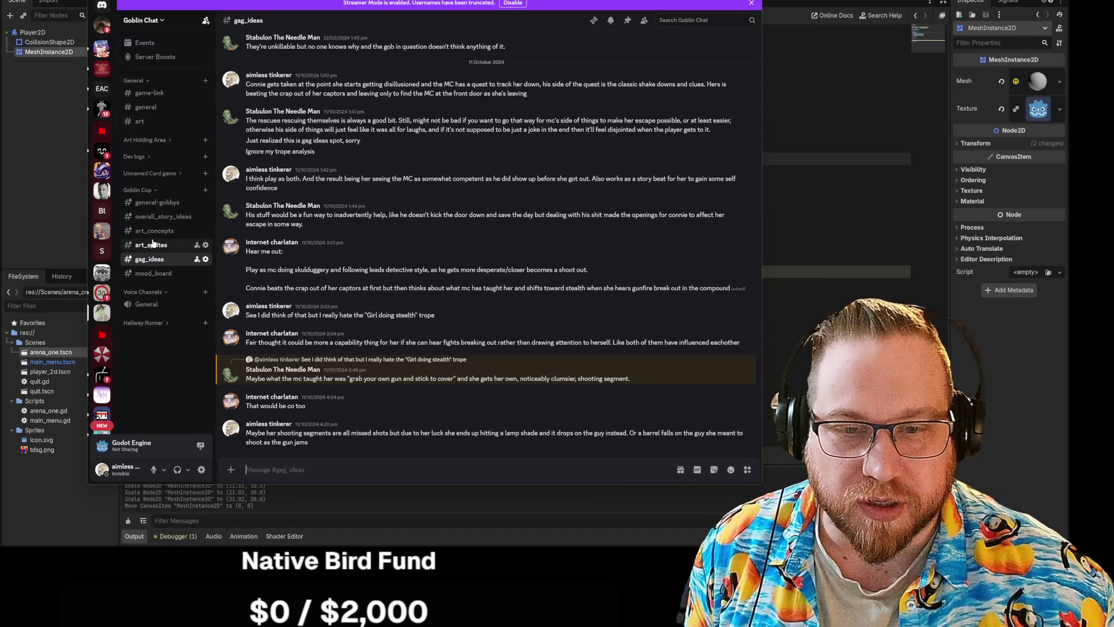
# Step: Move back up to general-gobbys, skim its messages, and return to Godot's arena_one.gd
pyautogui.click(154, 244)
pyautogui.click(154, 231)
pyautogui.click(154, 216)
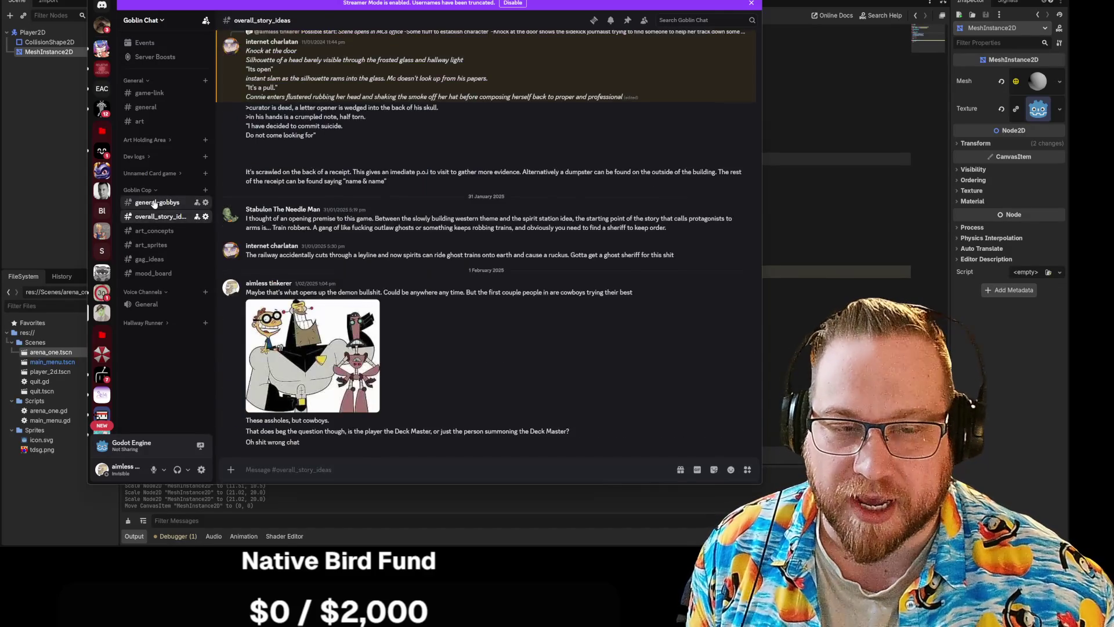
pyautogui.click(155, 203)
pyautogui.scroll(5, 718, 361)
pyautogui.scroll(10, 592, 325)
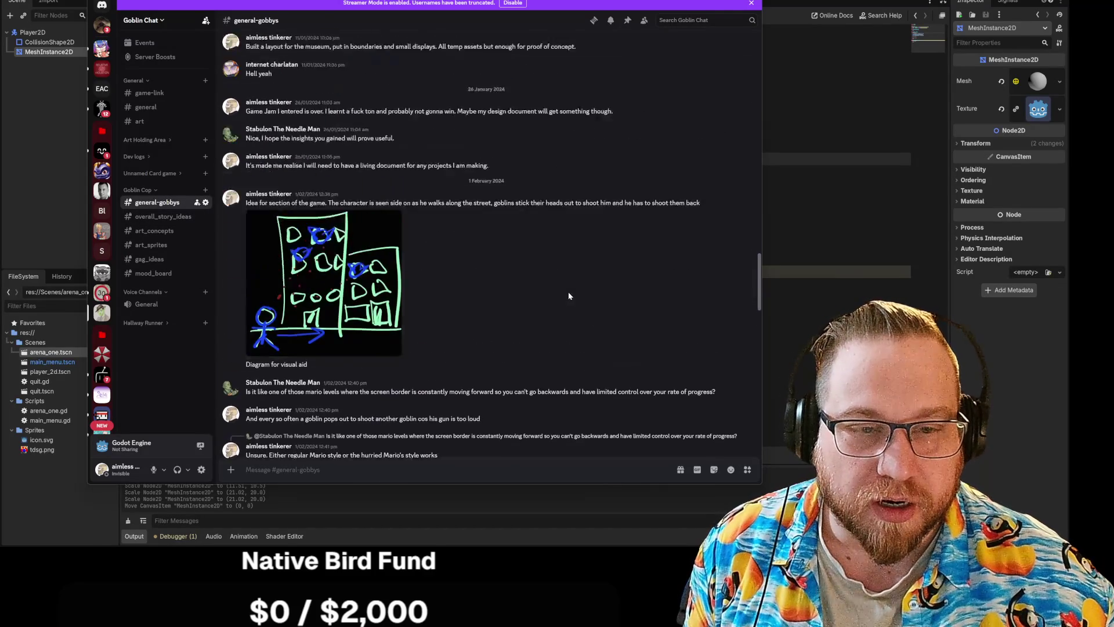
pyautogui.scroll(5, 569, 295)
pyautogui.scroll(15, 566, 283)
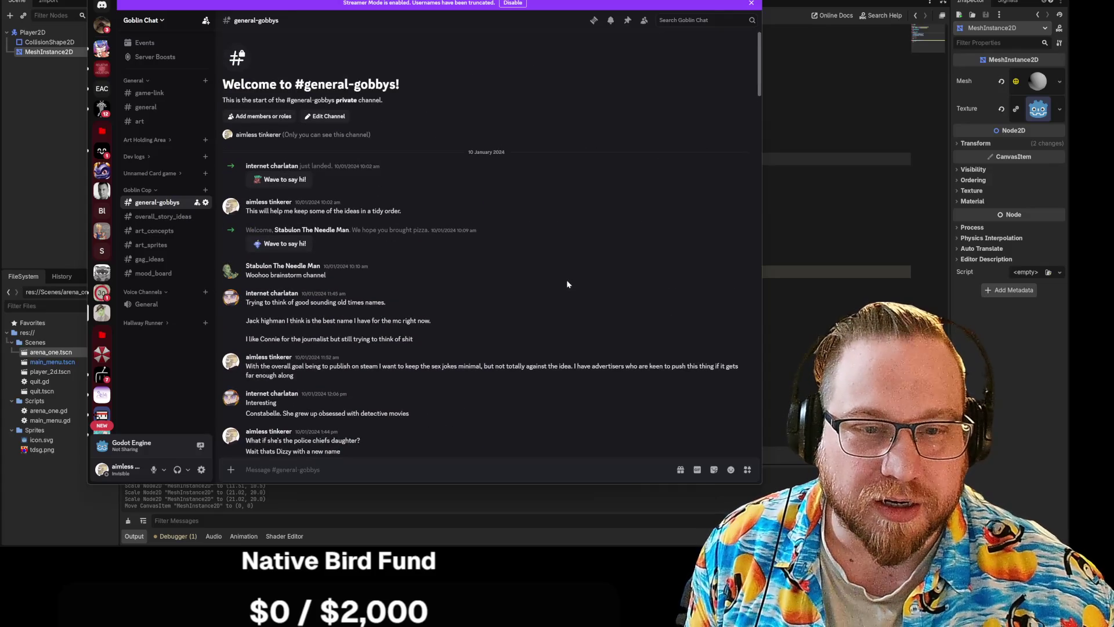
pyautogui.scroll(-15, 567, 282)
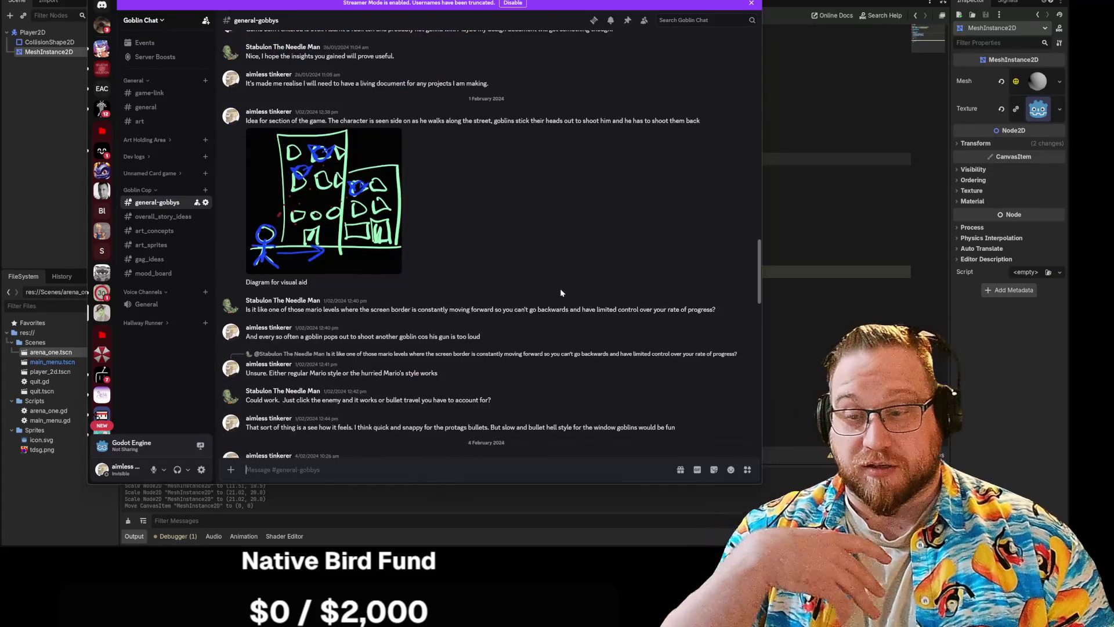
pyautogui.scroll(-15, 560, 296)
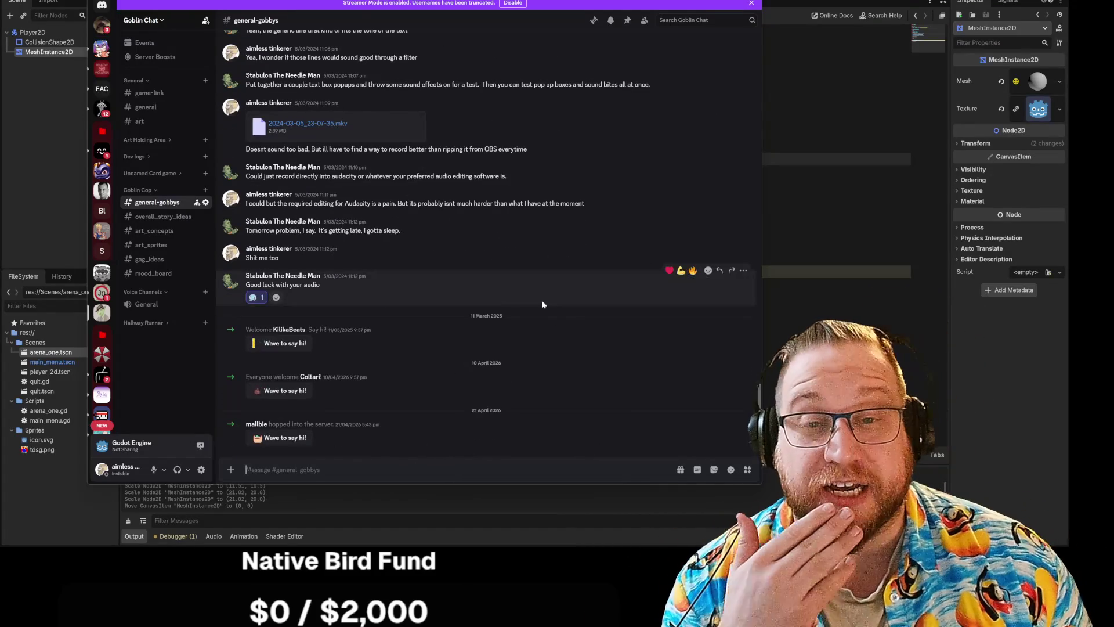
pyautogui.hotkey('alt', 'Tab')
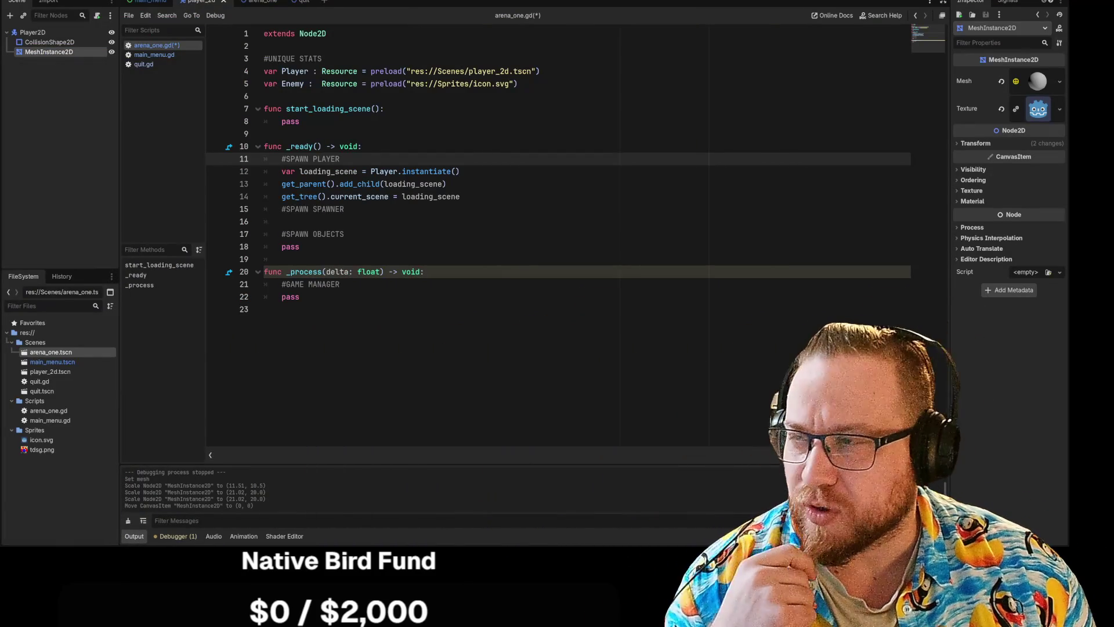
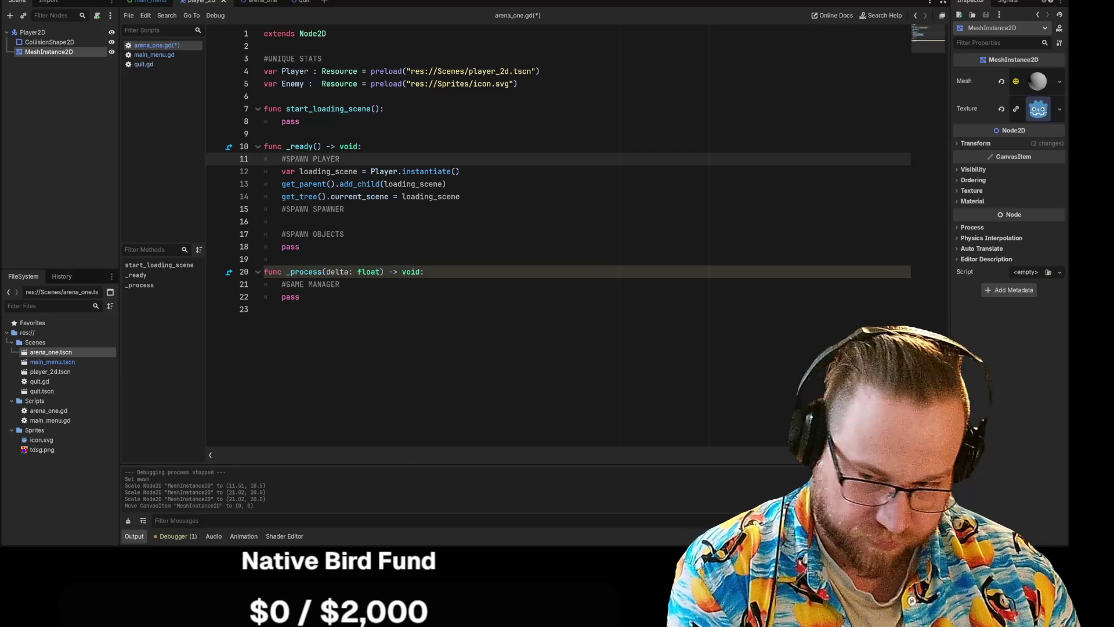
# Step: Save arena_one.gd and run the project, start a match from the main menu, then stop it
pyautogui.click(272, 308)
pyautogui.click(302, 246)
pyautogui.click(282, 222)
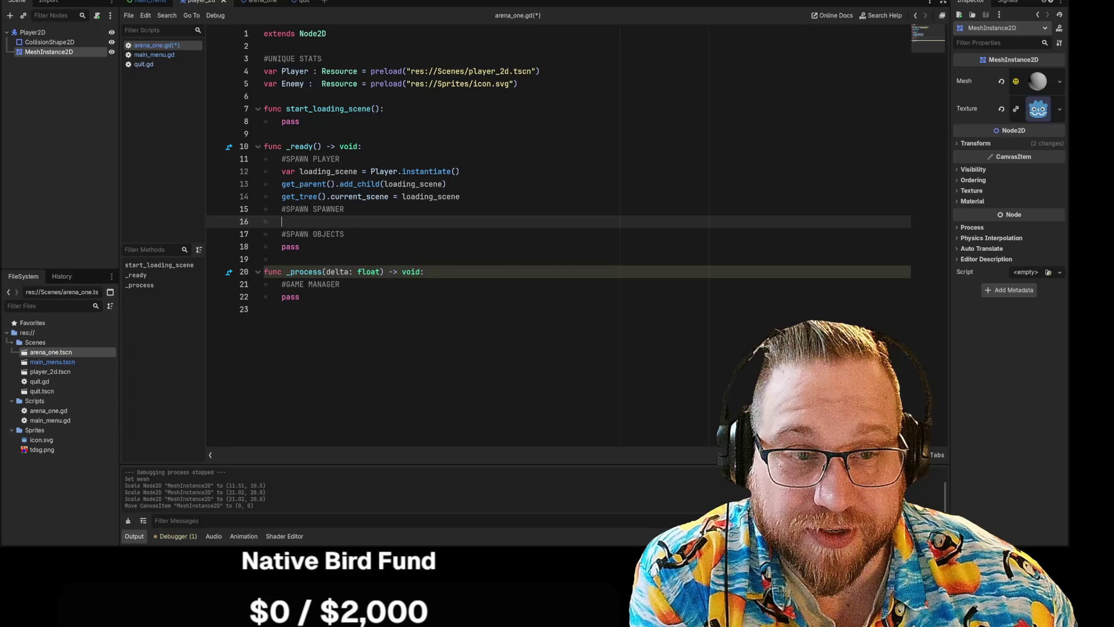
pyautogui.press('F5')
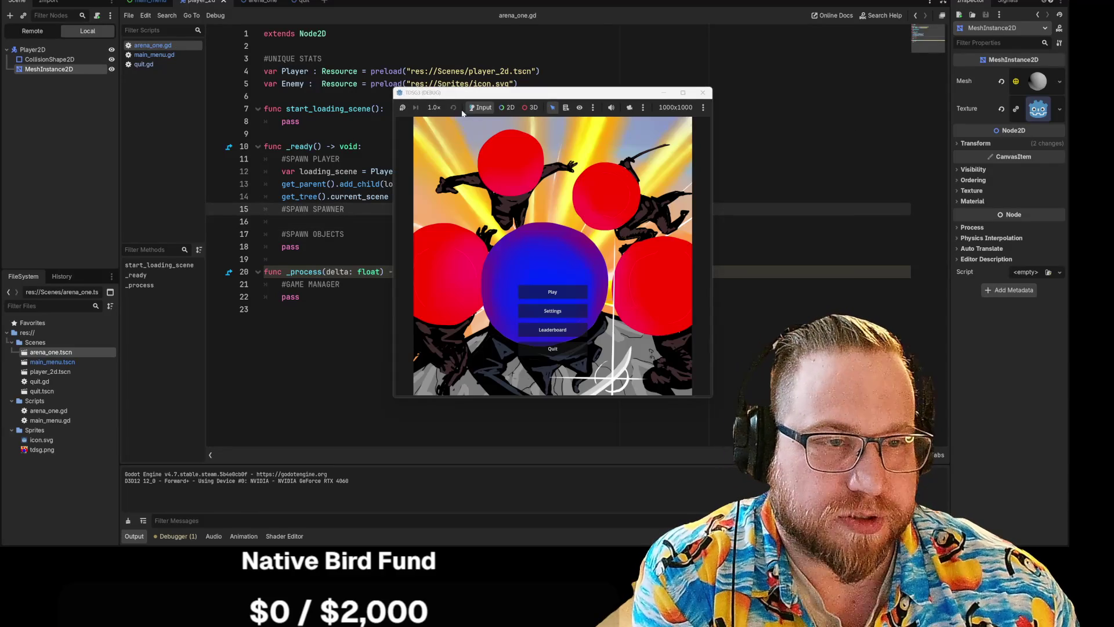
pyautogui.click(565, 293)
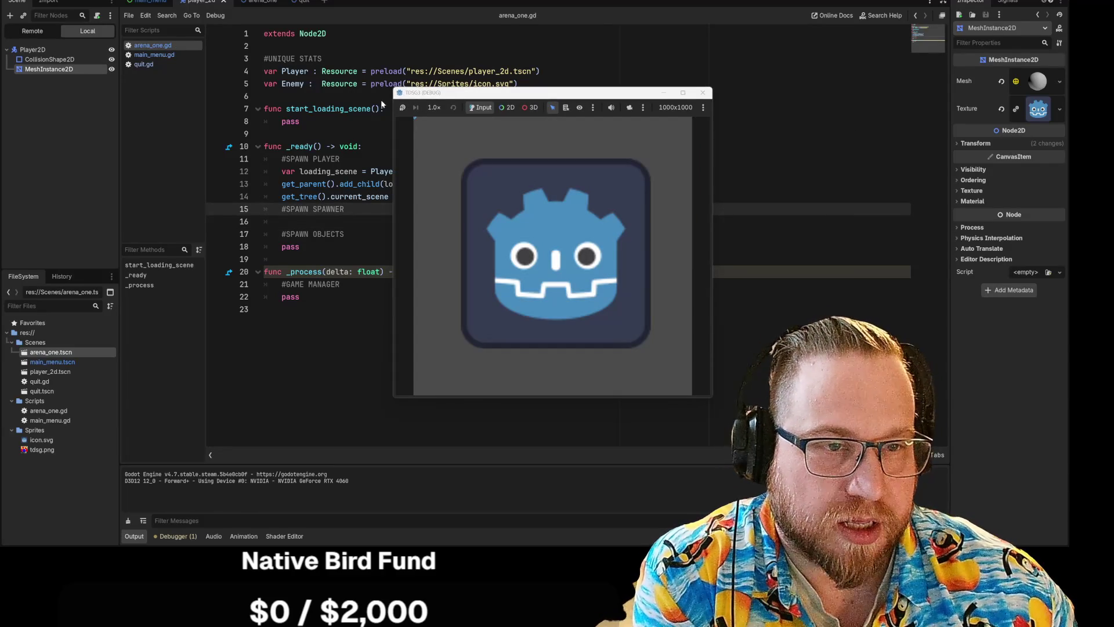
pyautogui.click(702, 93)
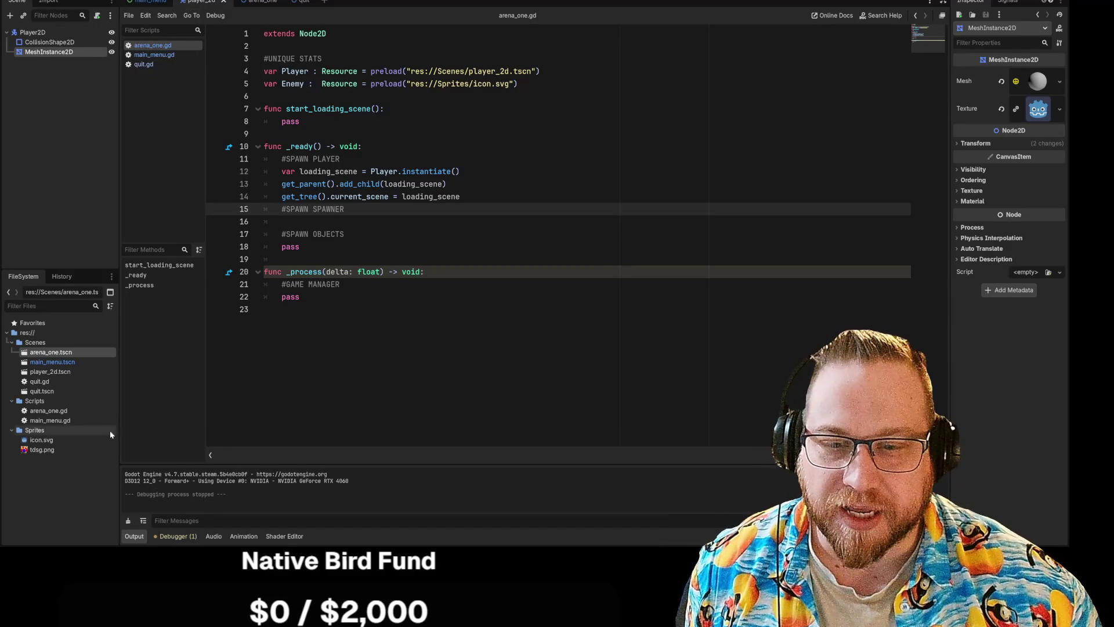
# Step: Attach a newly created player_2d.gd script to the Player2D node, keeping its name
pyautogui.rightClick(37, 33)
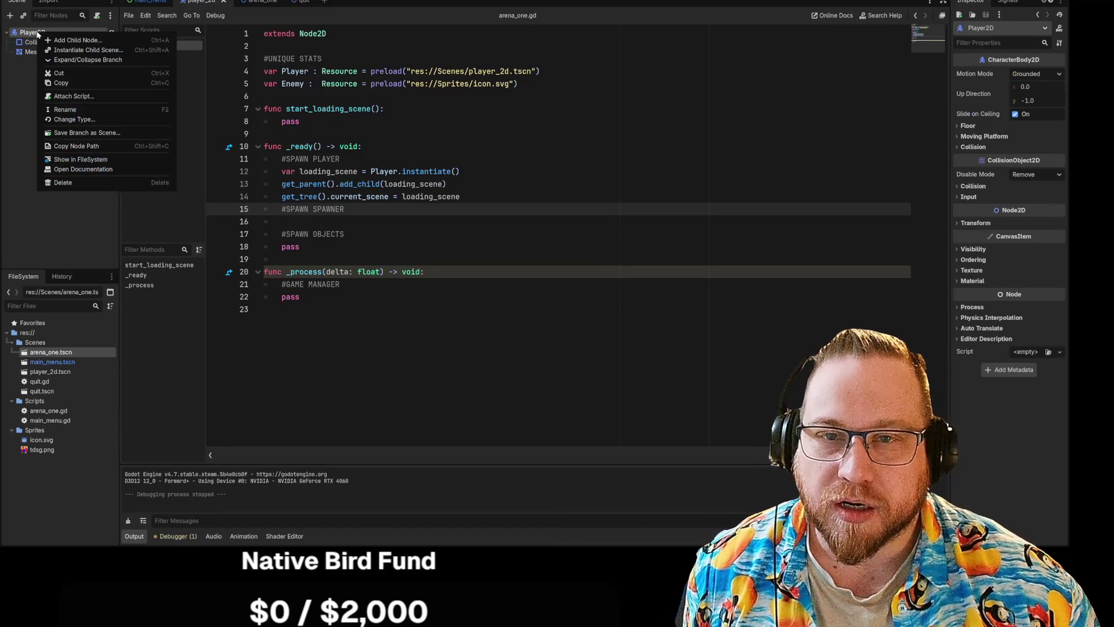
pyautogui.click(76, 110)
pyautogui.press('Return')
pyautogui.rightClick(44, 32)
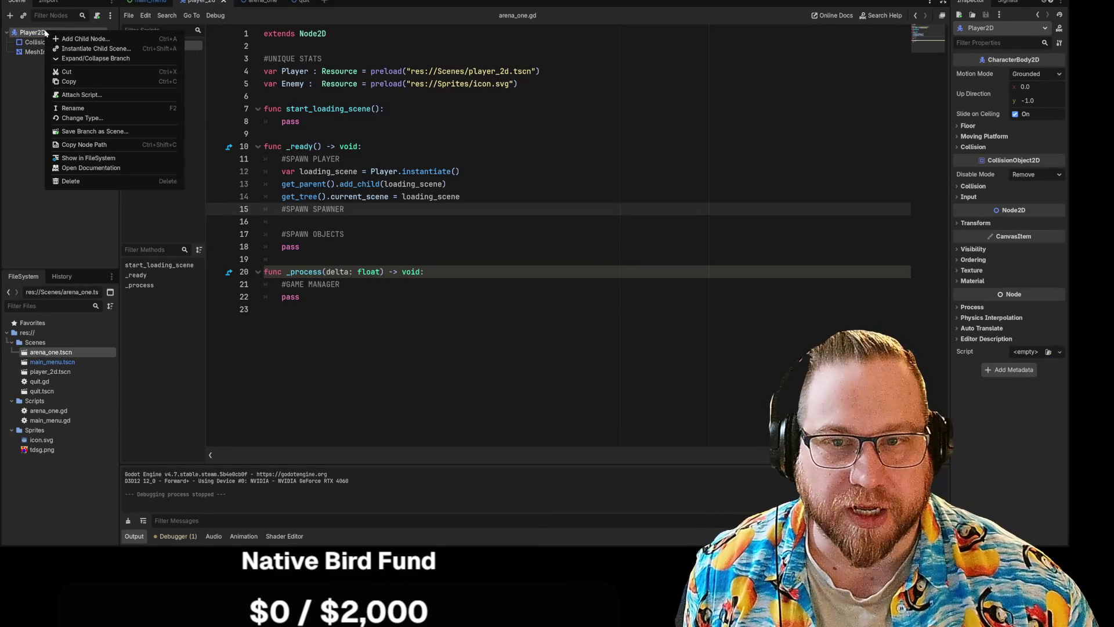
pyautogui.press('Escape')
pyautogui.click(97, 16)
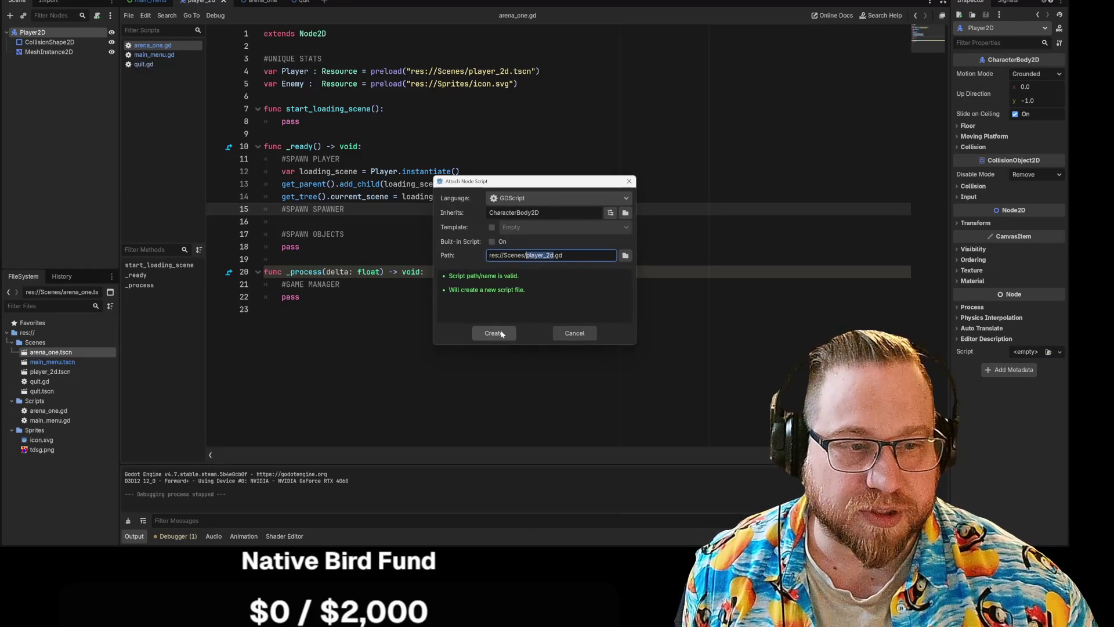
pyautogui.click(492, 332)
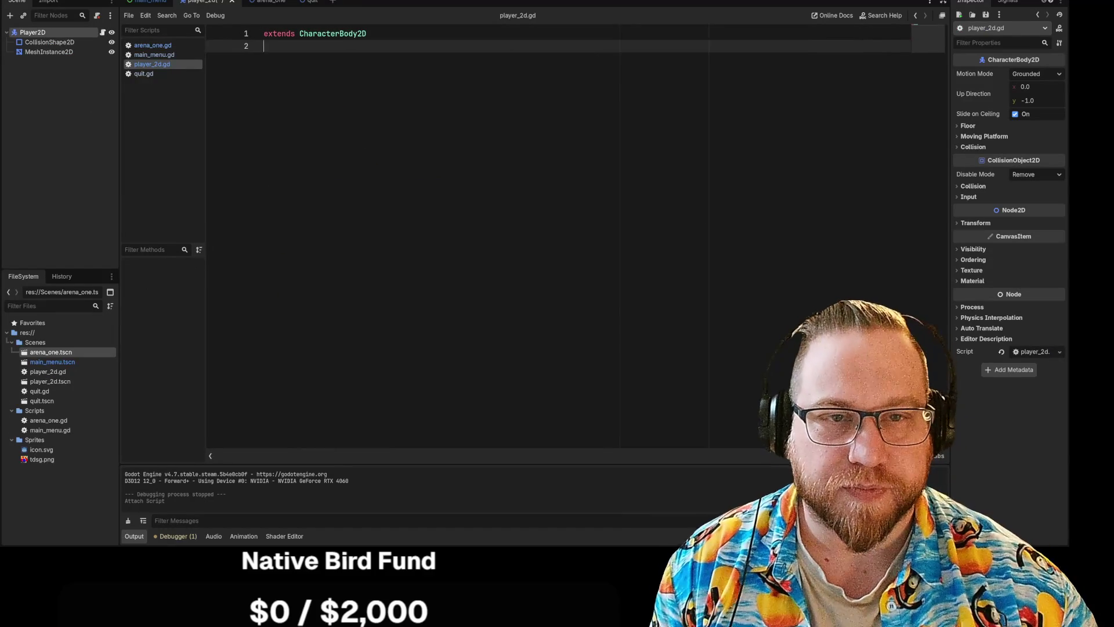
# Step: Add a func _ready() below the extends line via autocomplete, with an indented body line
pyautogui.press('Return')
pyautogui.write('ready')
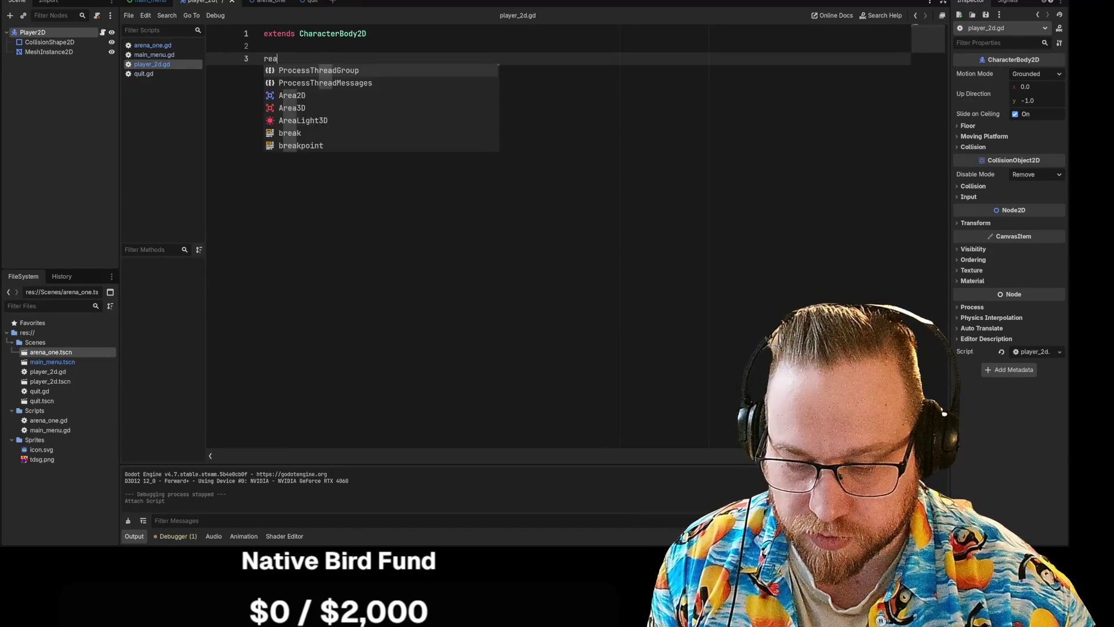
pyautogui.press('BackSpace')
pyautogui.press('BackSpace')
pyautogui.press('BackSpace')
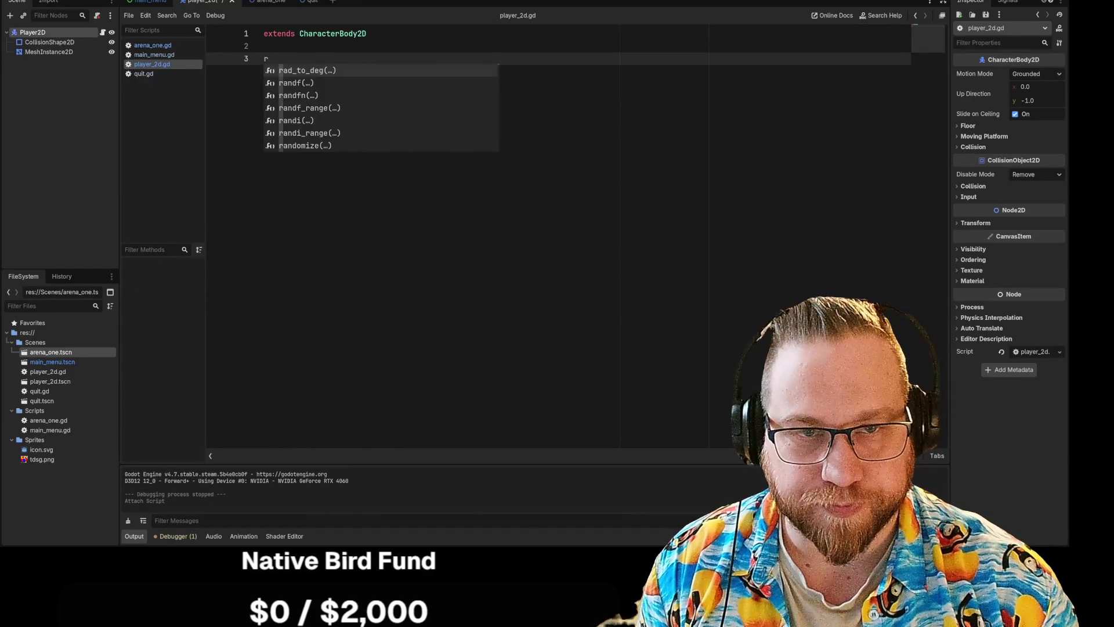
pyautogui.write('func ')
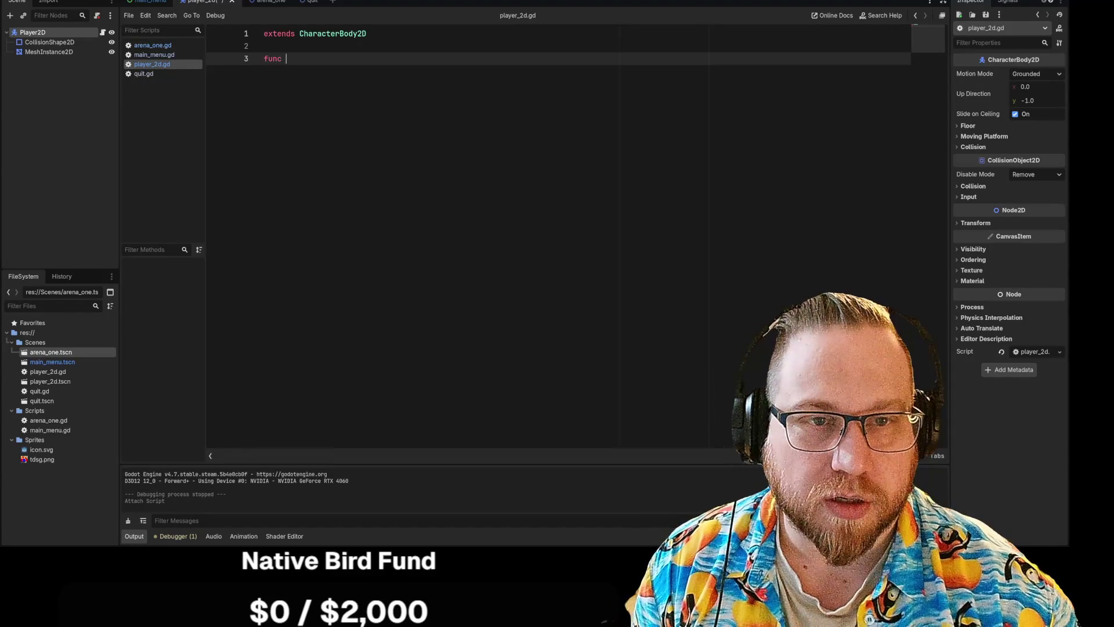
pyautogui.write('re')
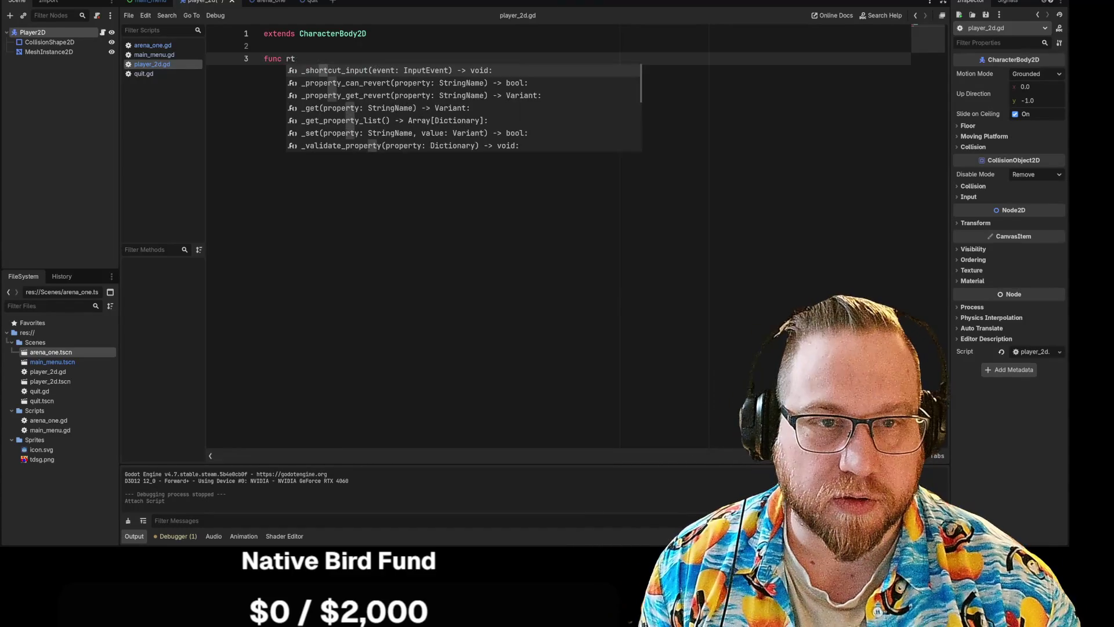
pyautogui.press('Down')
pyautogui.press('Return')
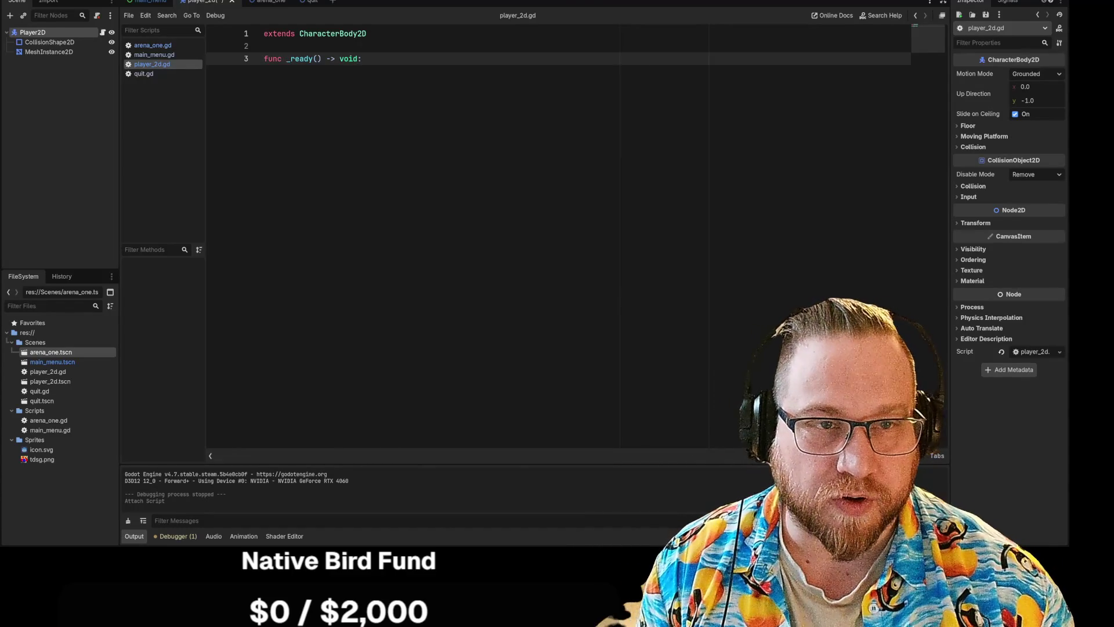
pyautogui.press('Return')
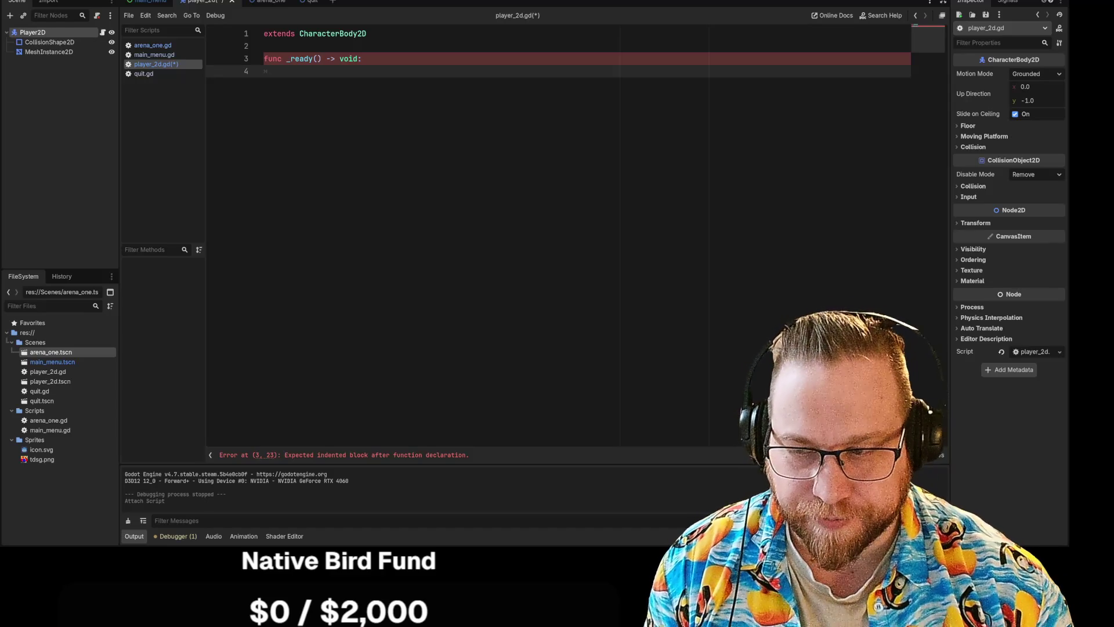
pyautogui.write('x =')
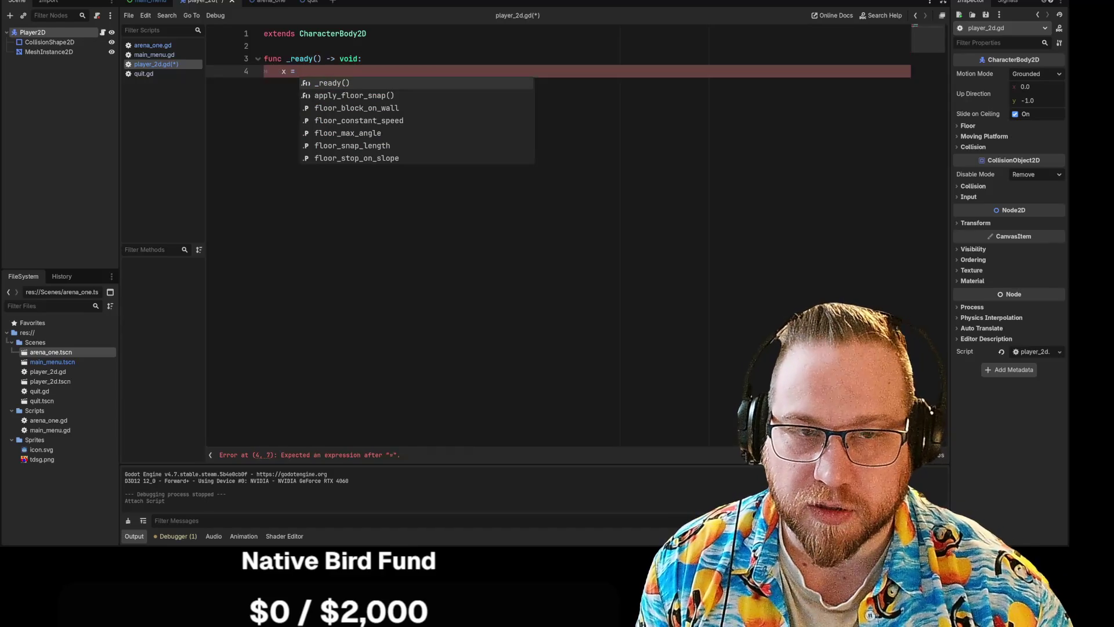
pyautogui.press('BackSpace')
pyautogui.press('BackSpace')
pyautogui.press('BackSpace')
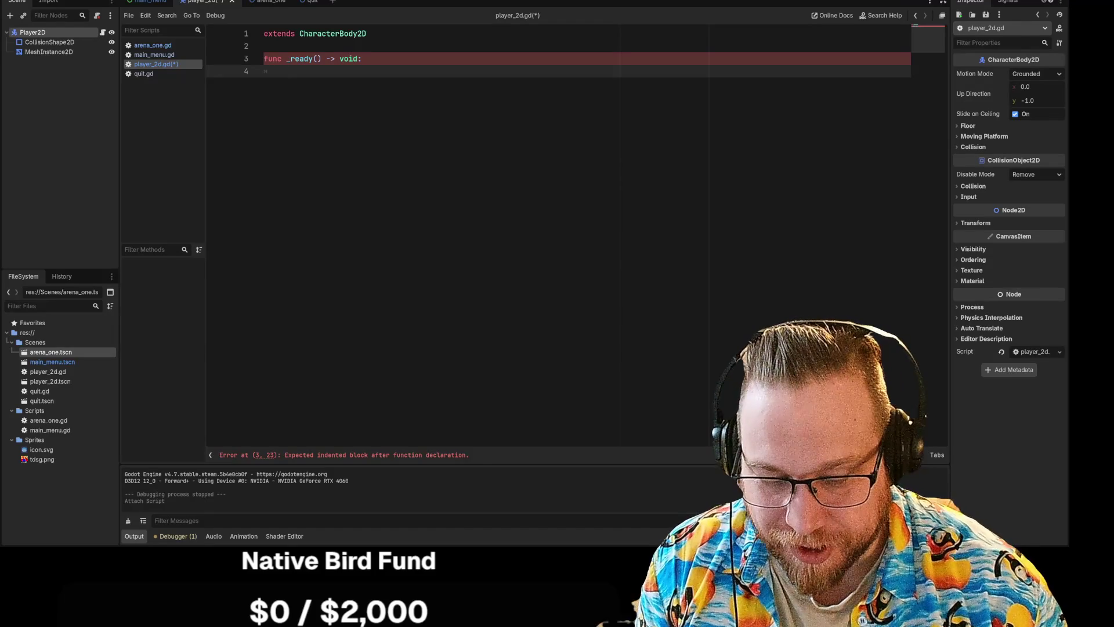
# Step: Type 'x =' in the _ready body, then erase it to leave the line empty
pyautogui.write('x =')
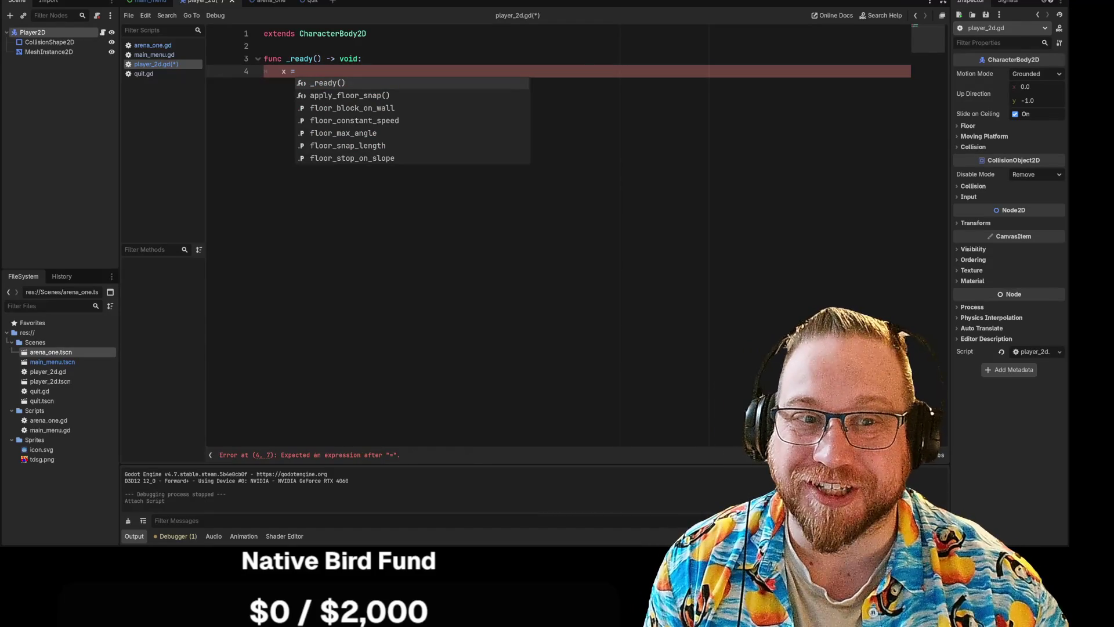
pyautogui.press('BackSpace')
pyautogui.press('BackSpace')
pyautogui.press('BackSpace')
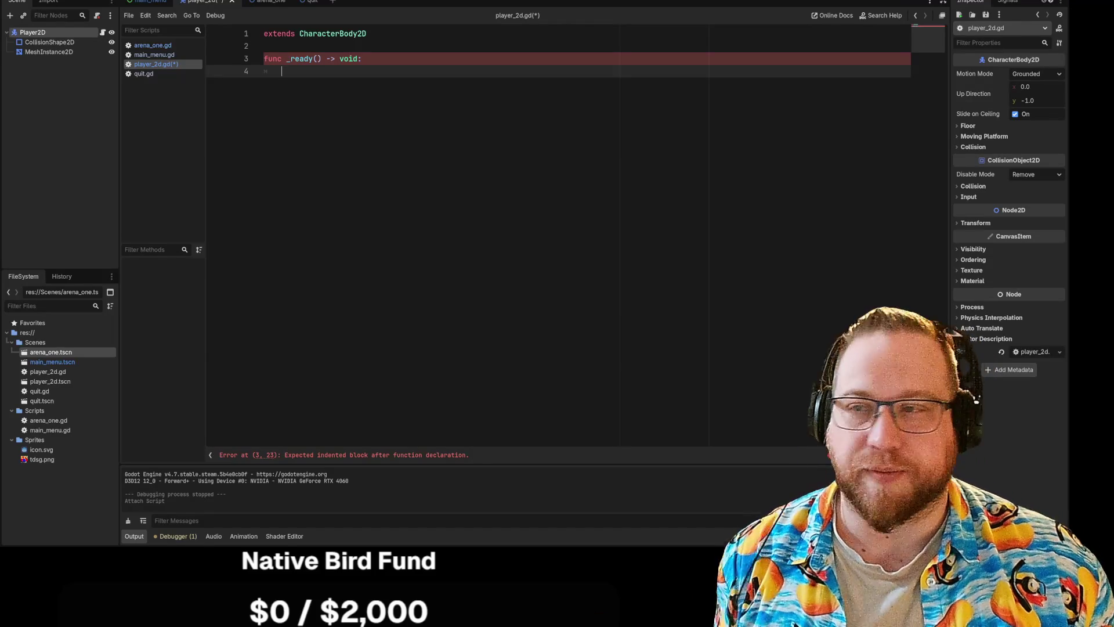
# Step: Rework line 4 of _ready into 'transform.global_position =', then select the 'transform.' prefix
pyautogui.write('globa')
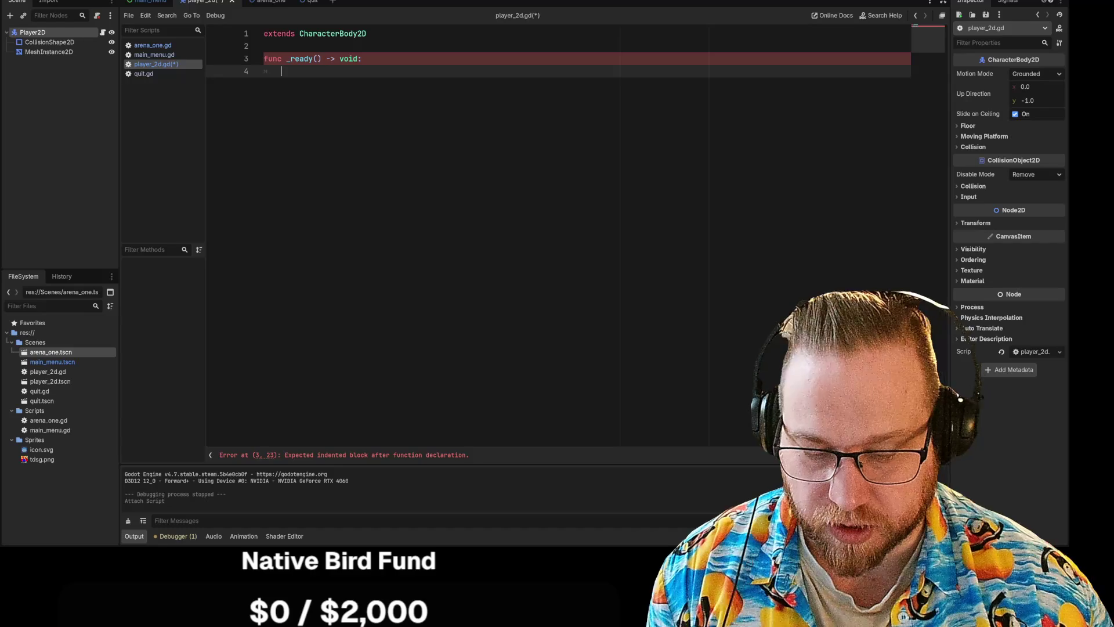
pyautogui.press('Return')
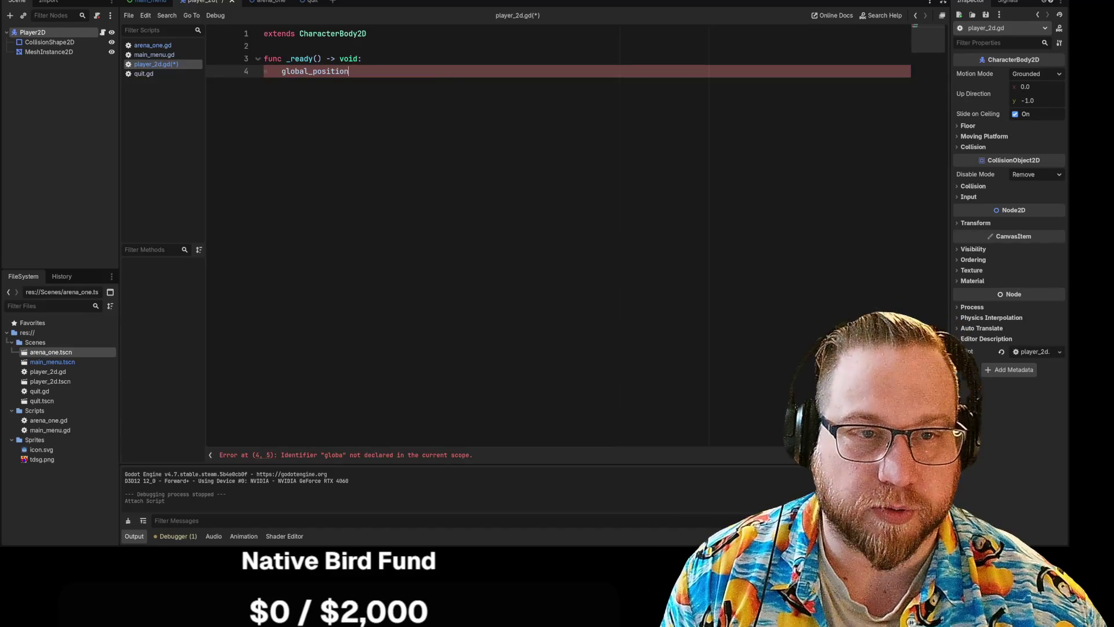
pyautogui.write(' =')
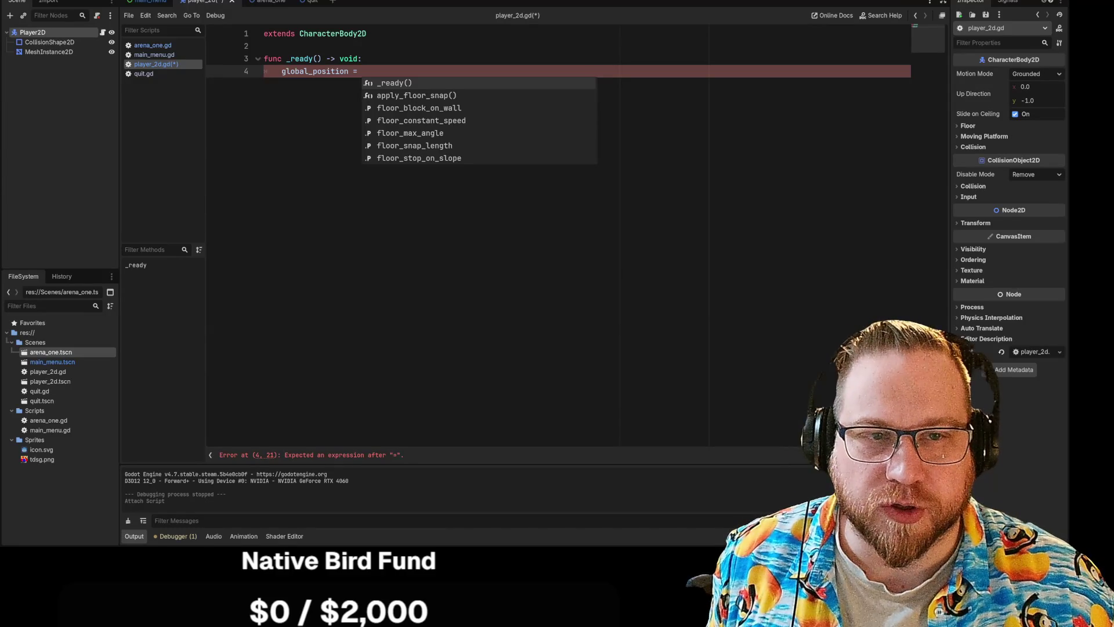
pyautogui.press('Escape')
pyautogui.write('.transfor')
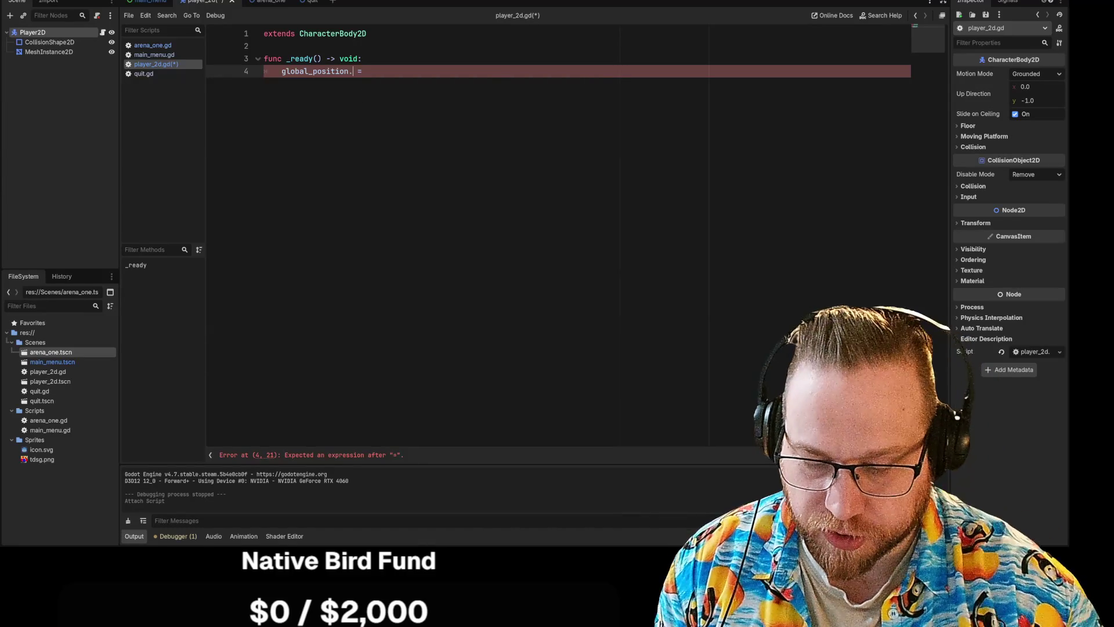
pyautogui.write('m')
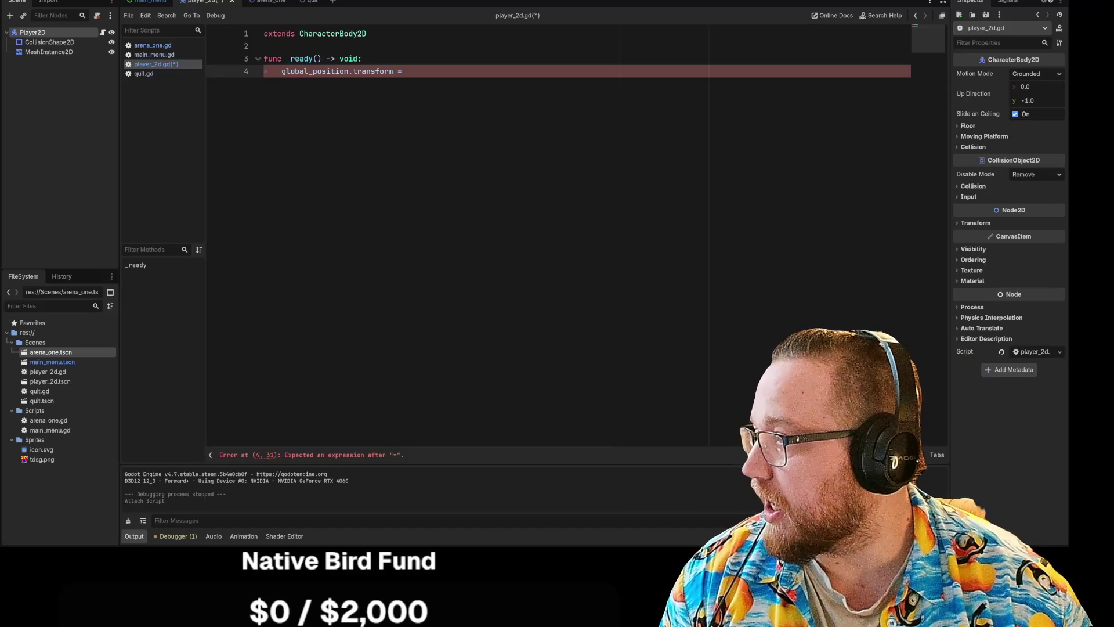
pyautogui.write('.posi')
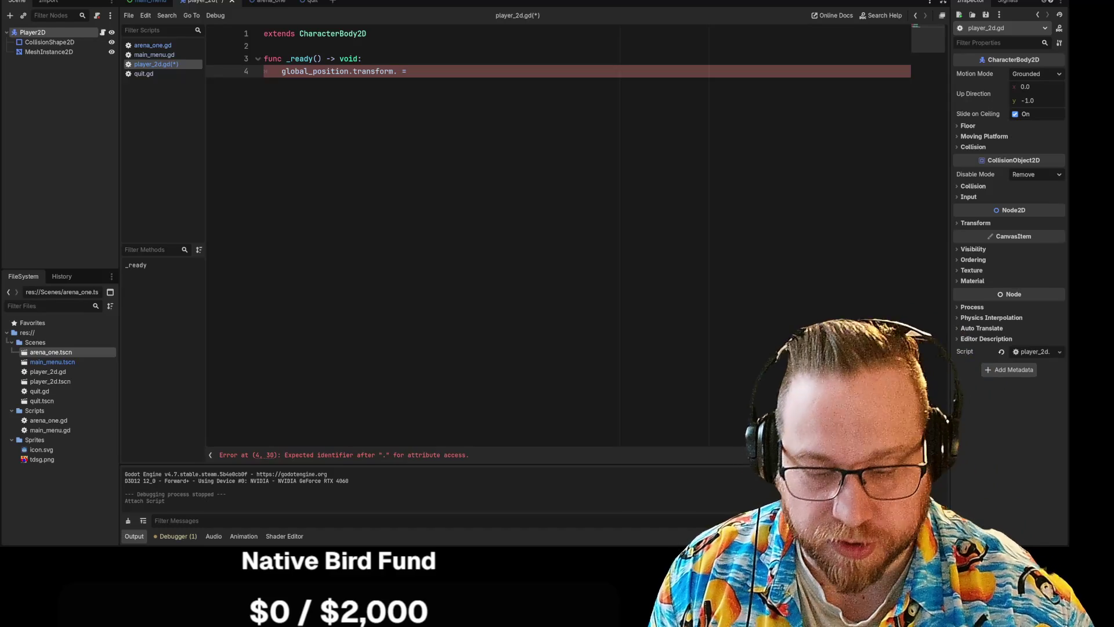
pyautogui.write('tion')
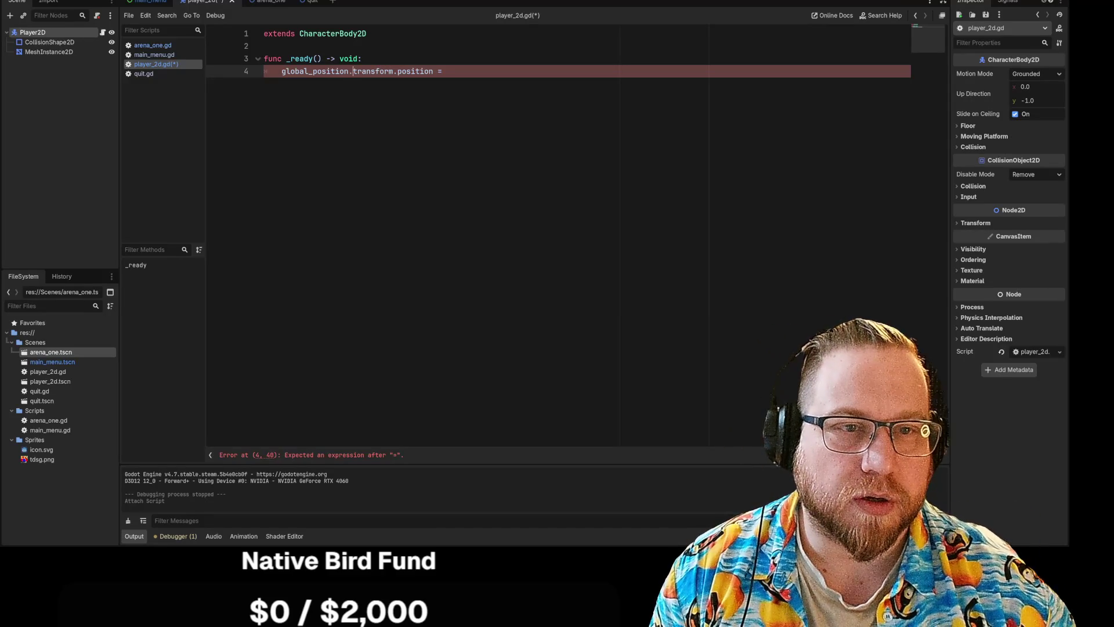
pyautogui.press('BackSpace')
pyautogui.press('BackSpace')
pyautogui.press('BackSpace')
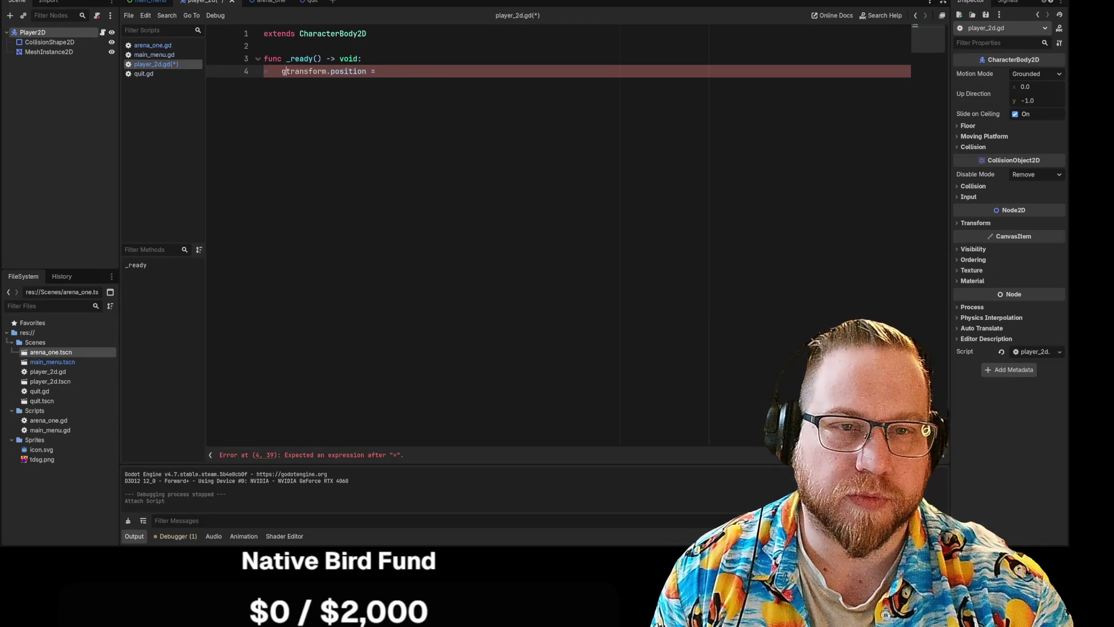
pyautogui.press('BackSpace')
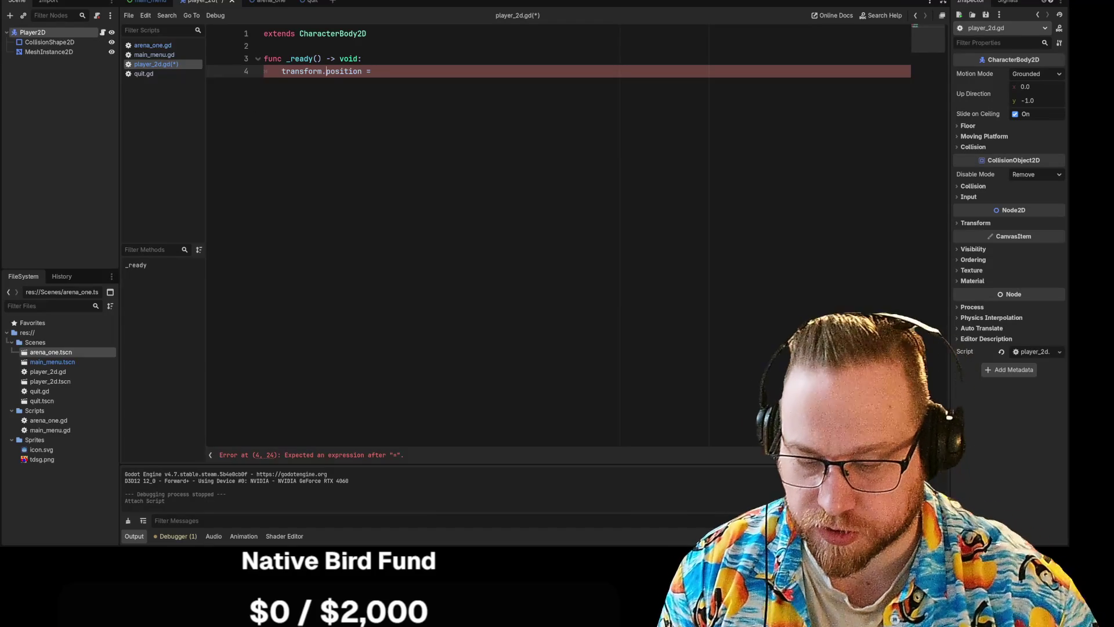
pyautogui.write('global_')
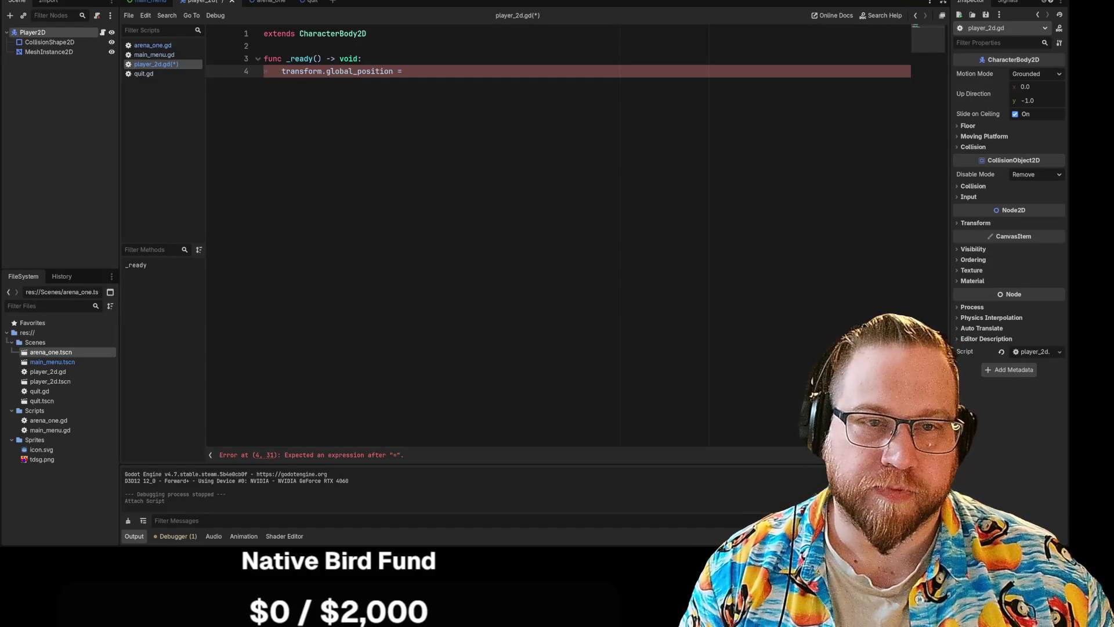
pyautogui.moveTo(326, 71); pyautogui.dragTo(282, 70)
# Step: Overwrite line 4 with a set_position(500, 500) call
pyautogui.hotkey('shift', 'End')
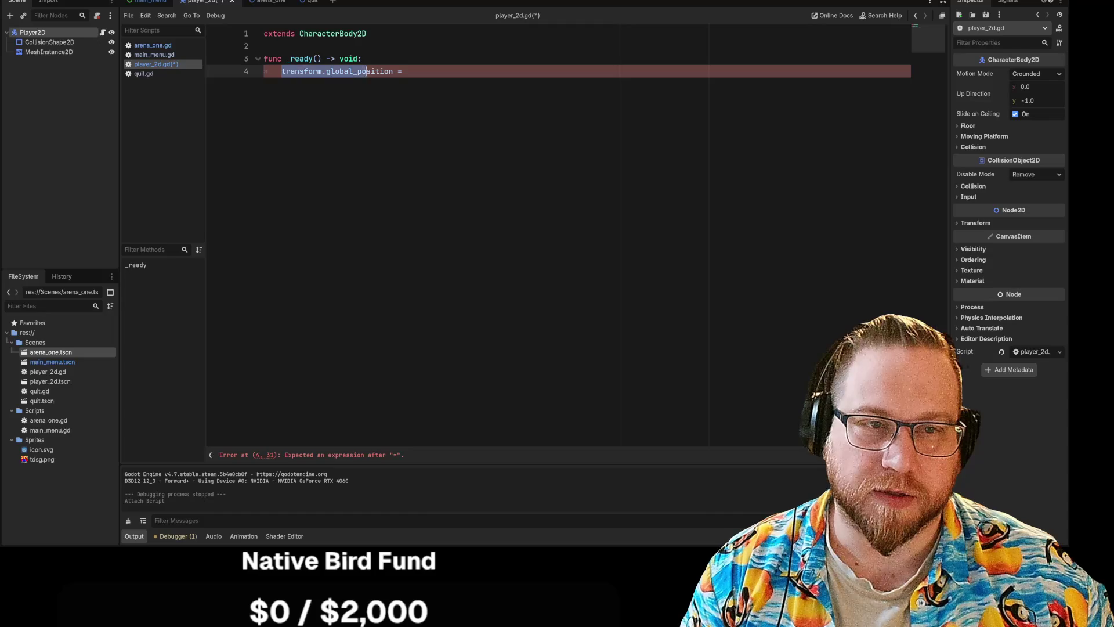
pyautogui.write('set')
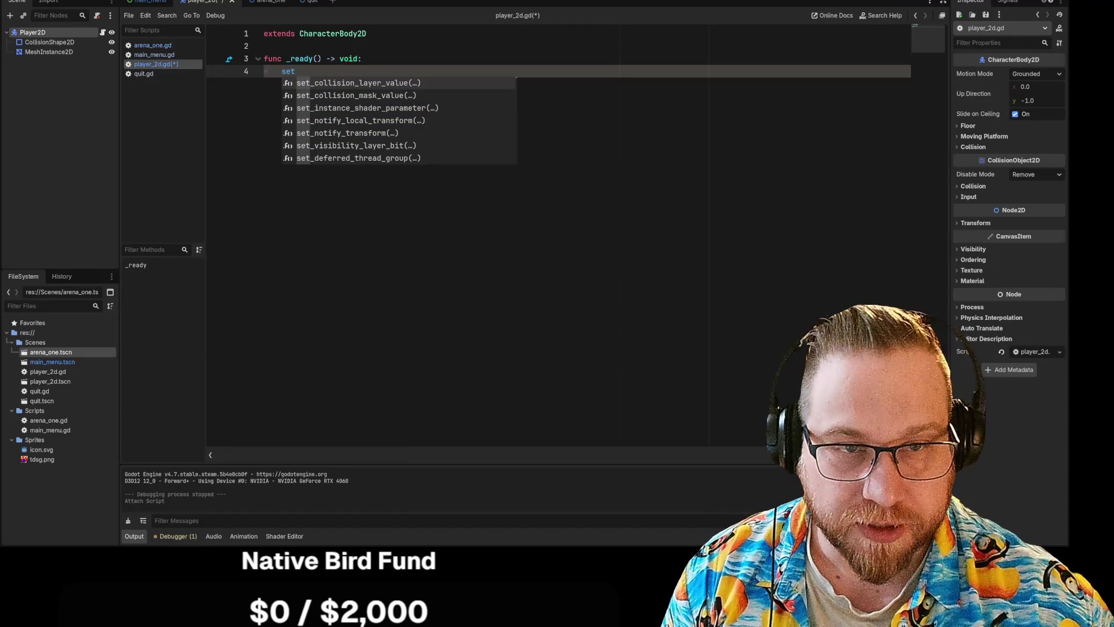
pyautogui.write('_po')
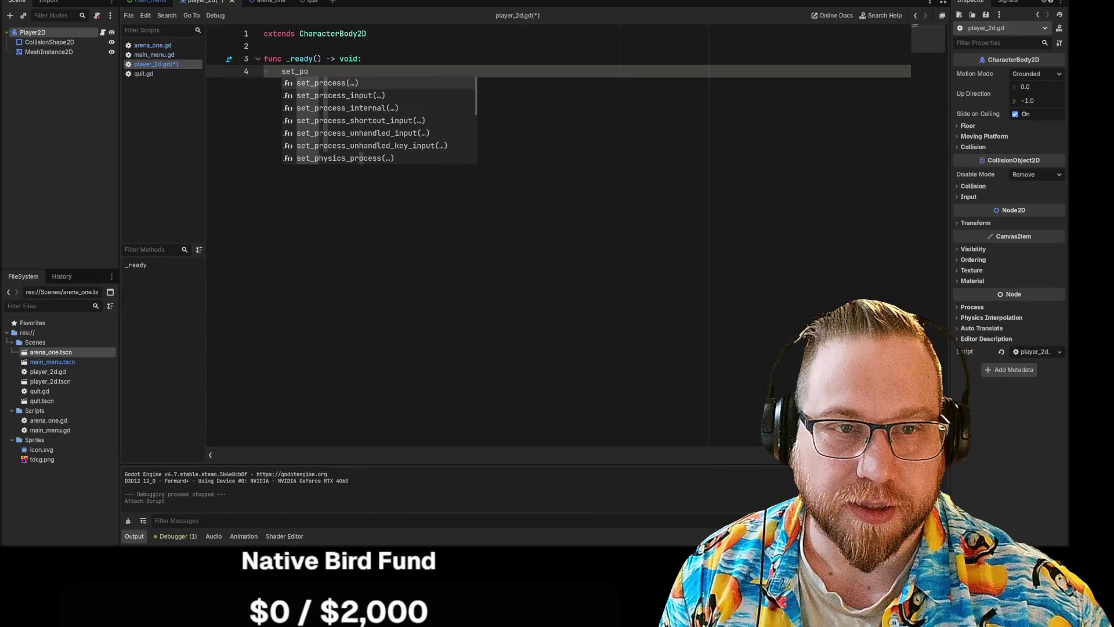
pyautogui.write('sit')
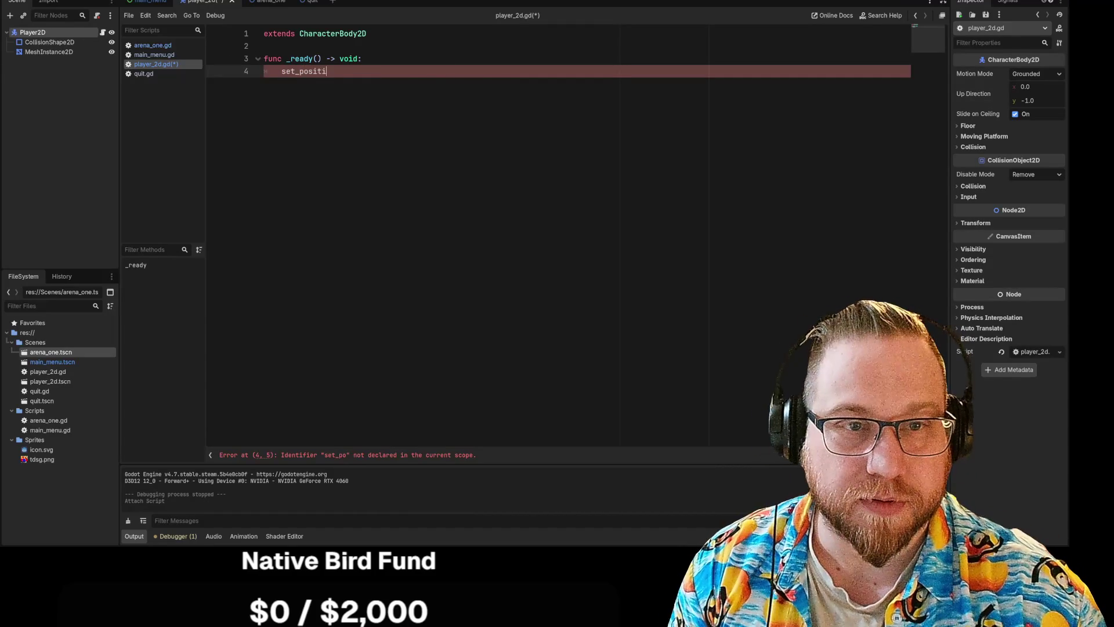
pyautogui.press('BackSpace')
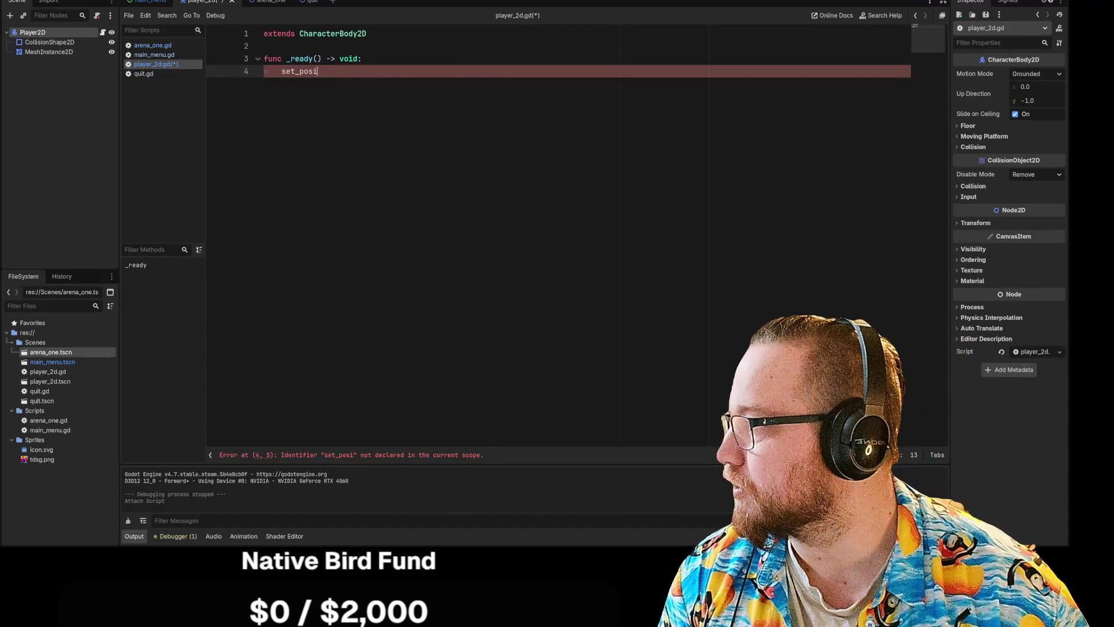
pyautogui.write('tion ')
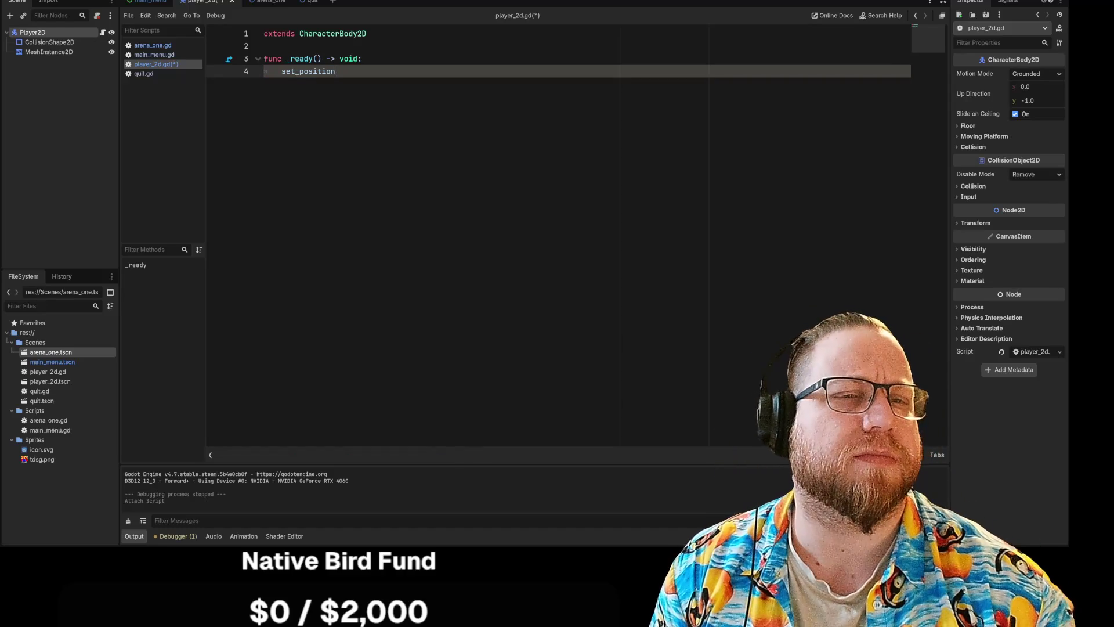
pyautogui.write('=')
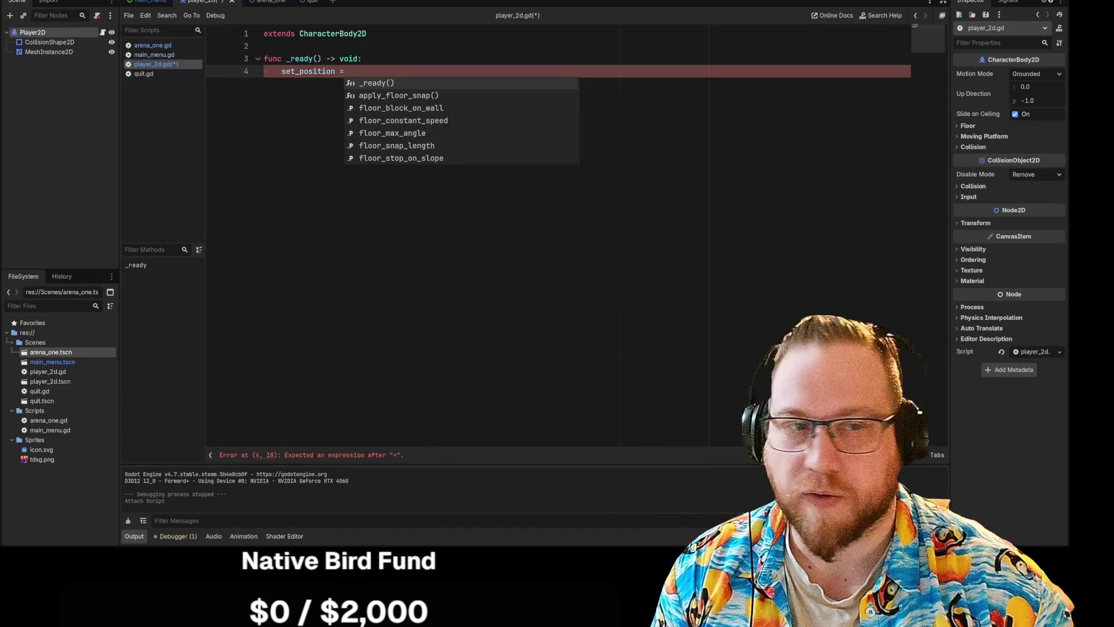
pyautogui.press('BackSpace')
pyautogui.press('BackSpace')
pyautogui.press('BackSpace')
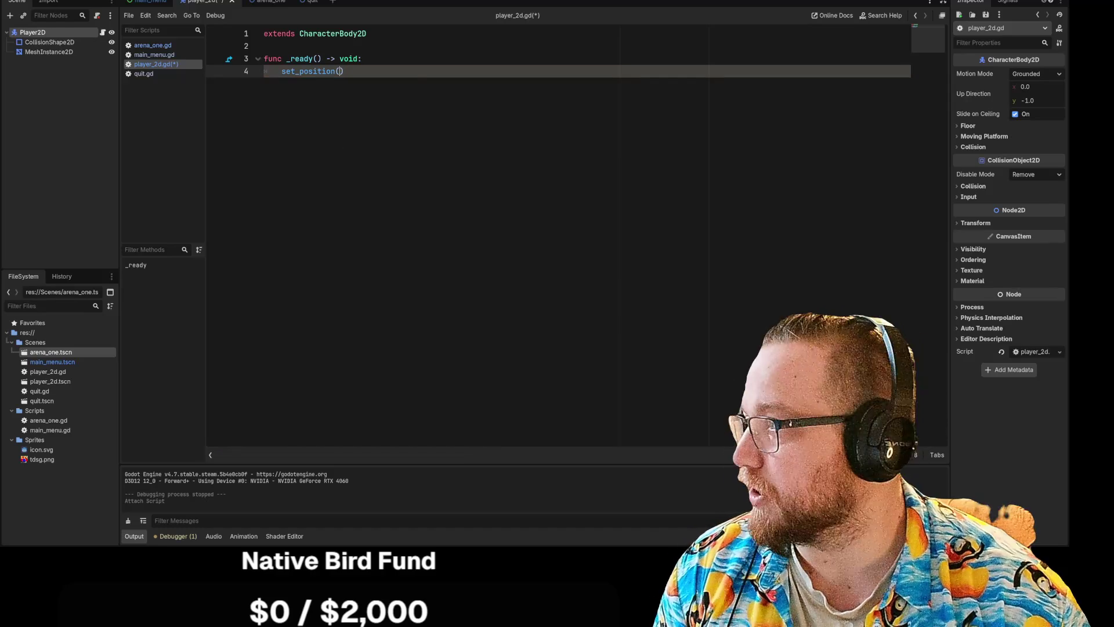
pyautogui.write('(')
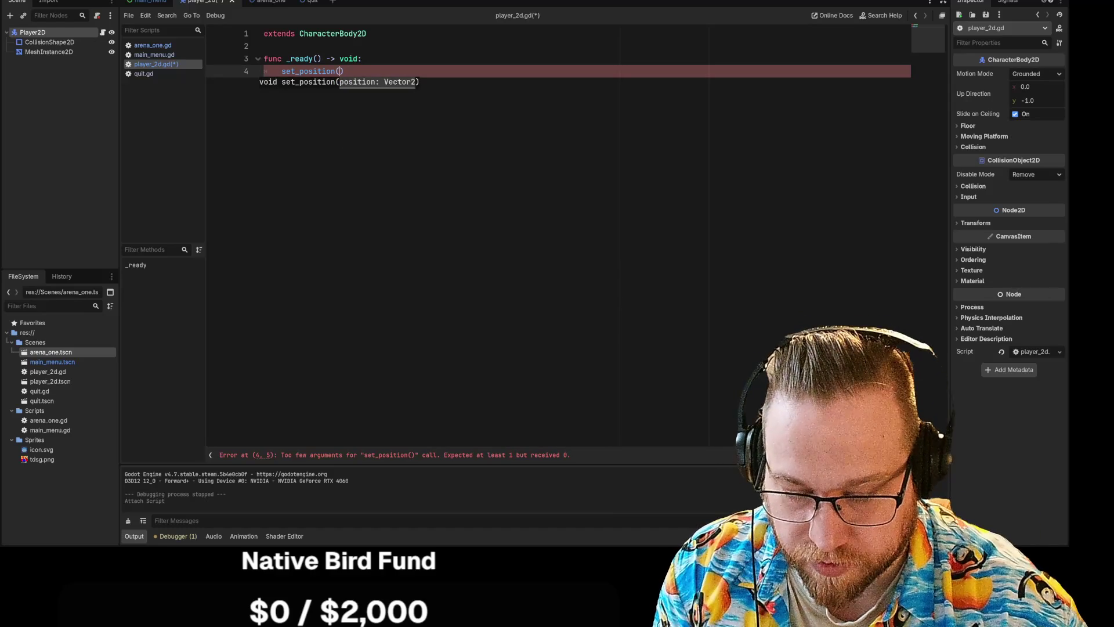
pyautogui.write('500, 500')
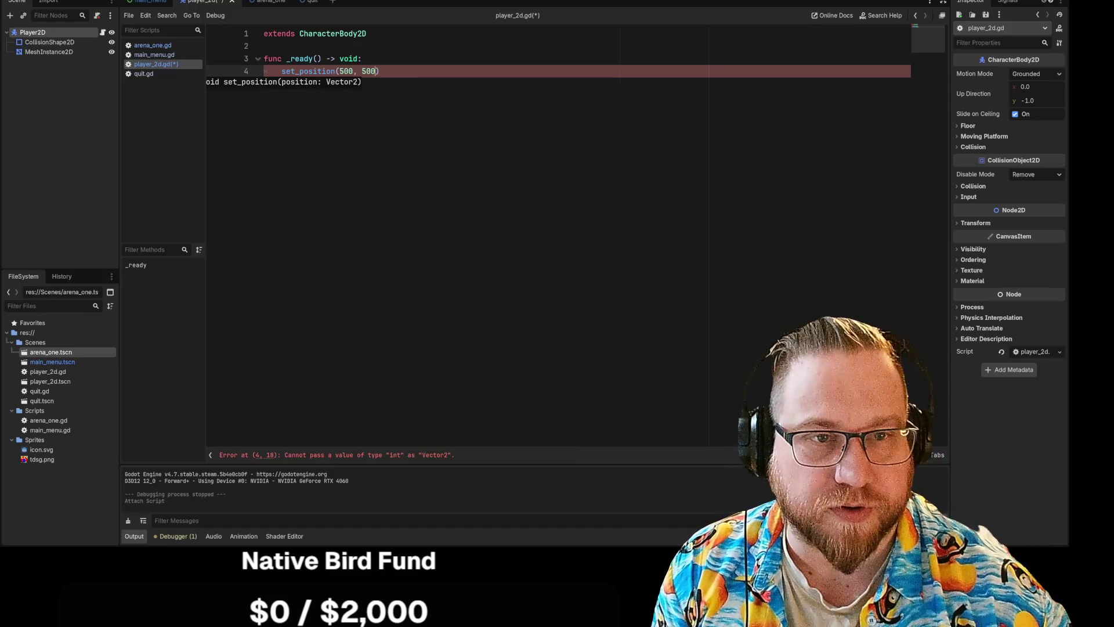
pyautogui.write(')')
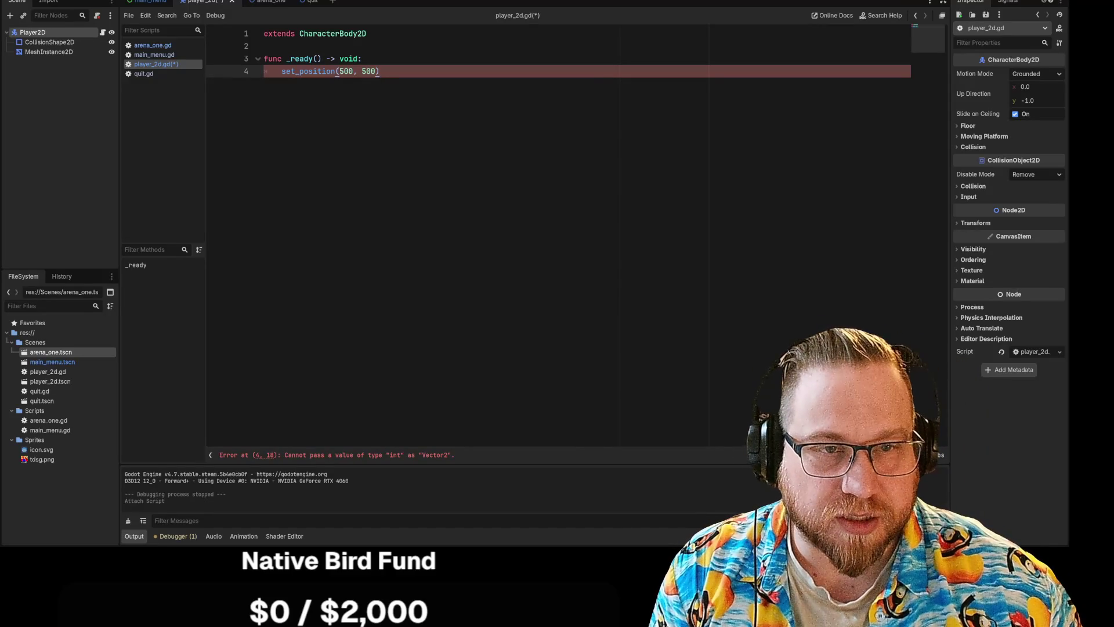
# Step: Replace the call's arguments with Vector2(500, 500 using the Vector2 autocomplete
pyautogui.write('.0')
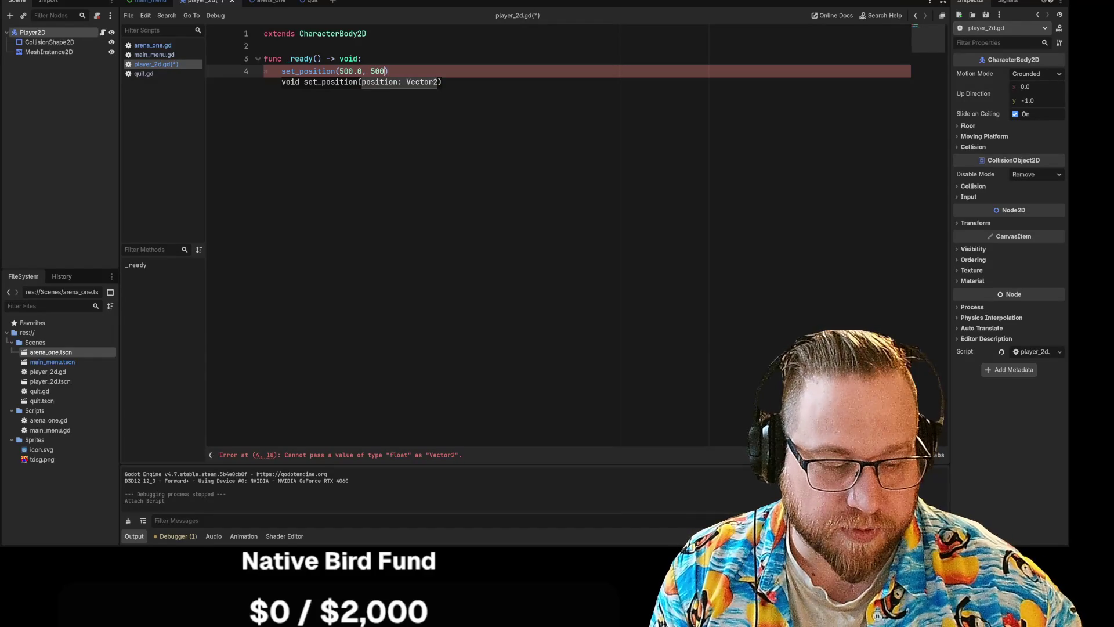
pyautogui.write('.0')
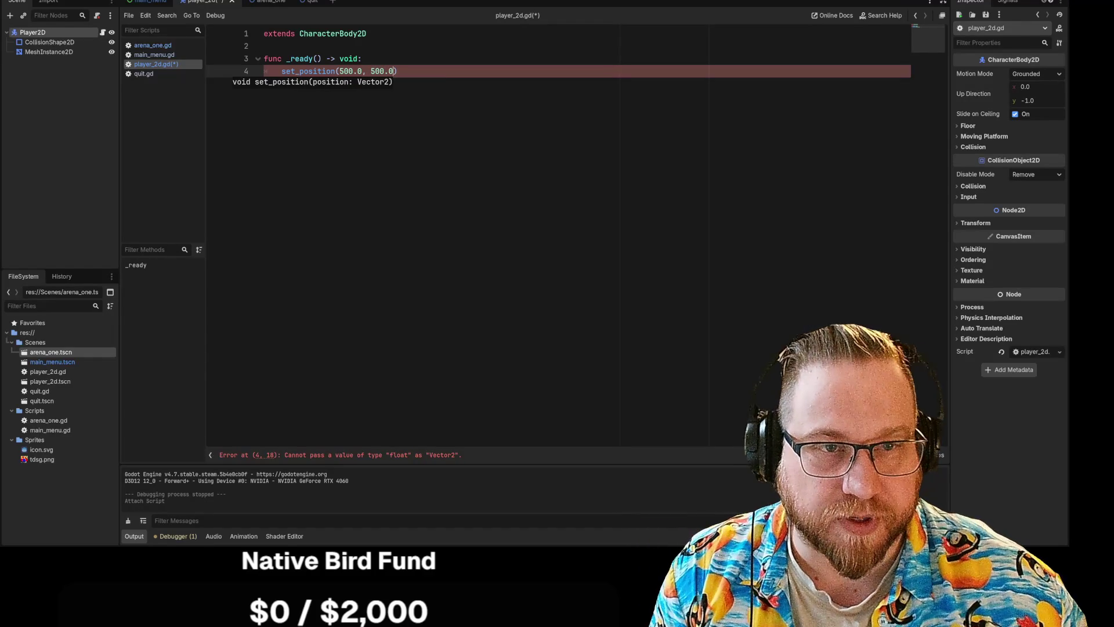
pyautogui.hotkey('shift', 'Left')
pyautogui.hotkey('shift', 'Left')
pyautogui.hotkey('shift', 'Left')
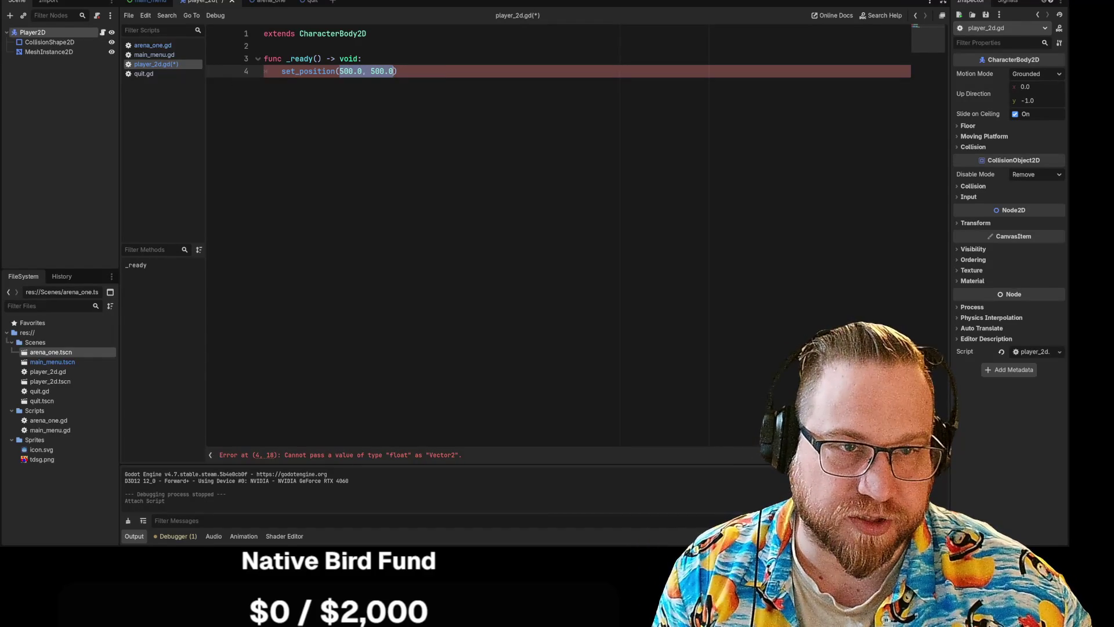
pyautogui.write('vect')
pyautogui.press('Return')
pyautogui.write('(')
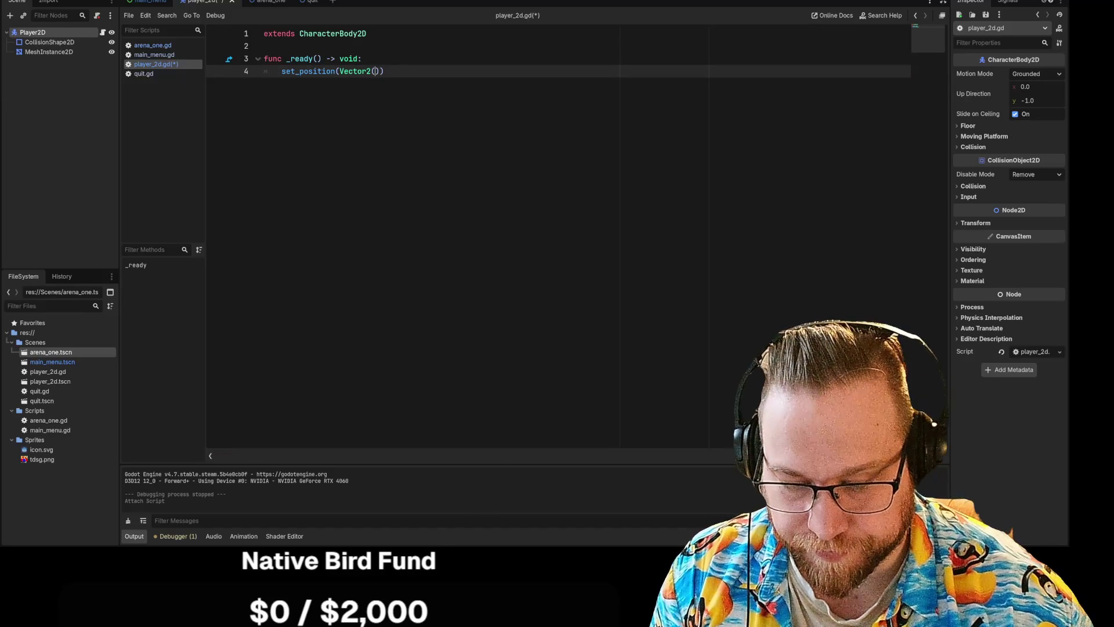
pyautogui.write('500')
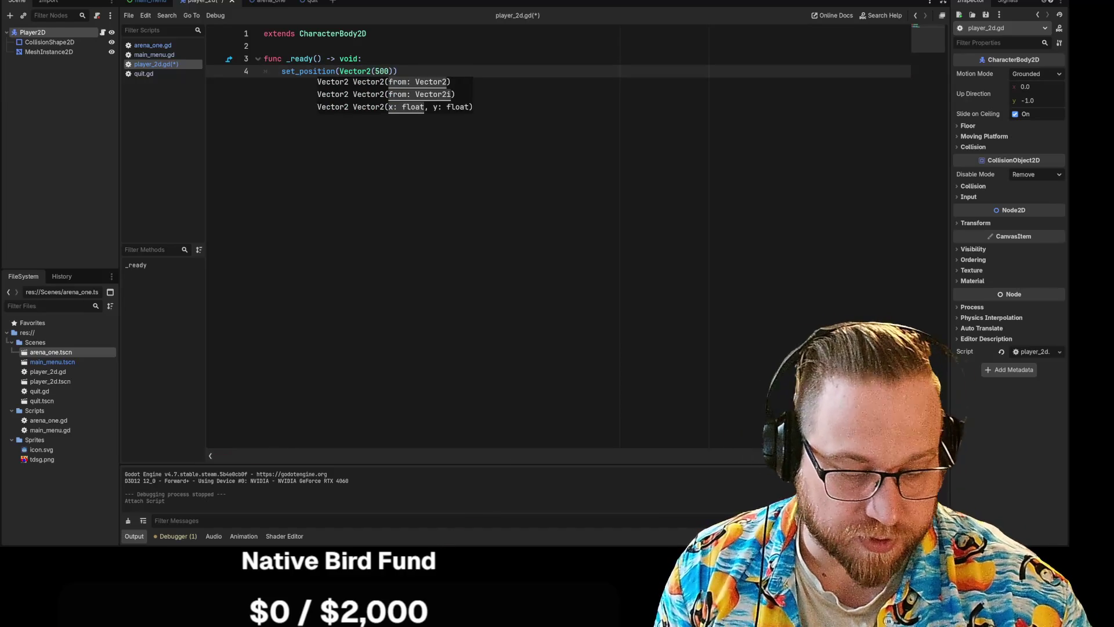
pyautogui.write(', ')
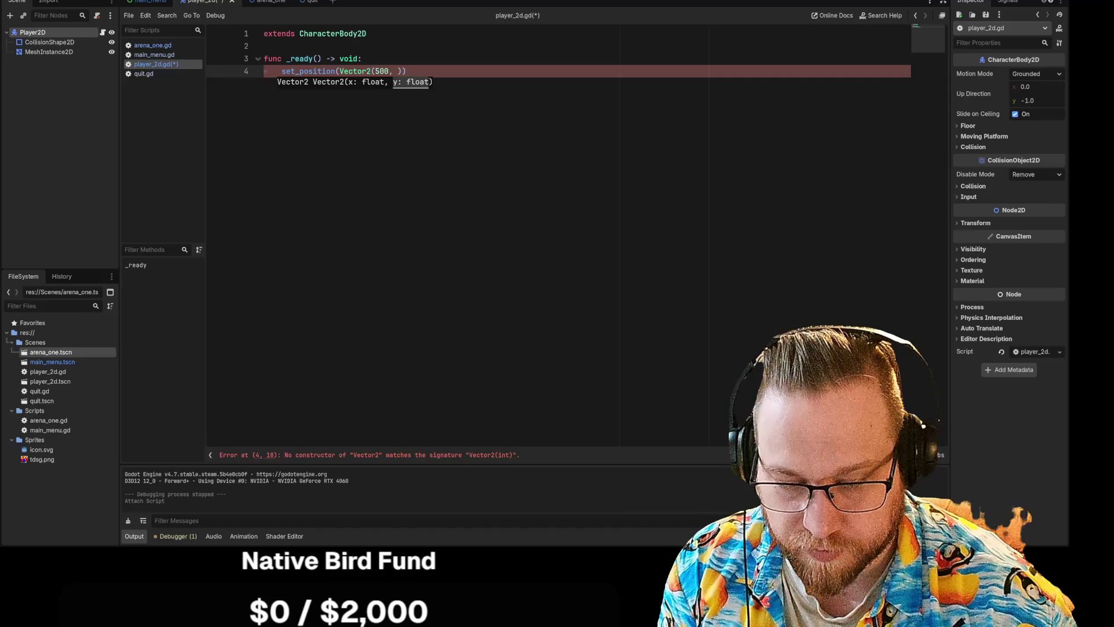
pyautogui.write('500')
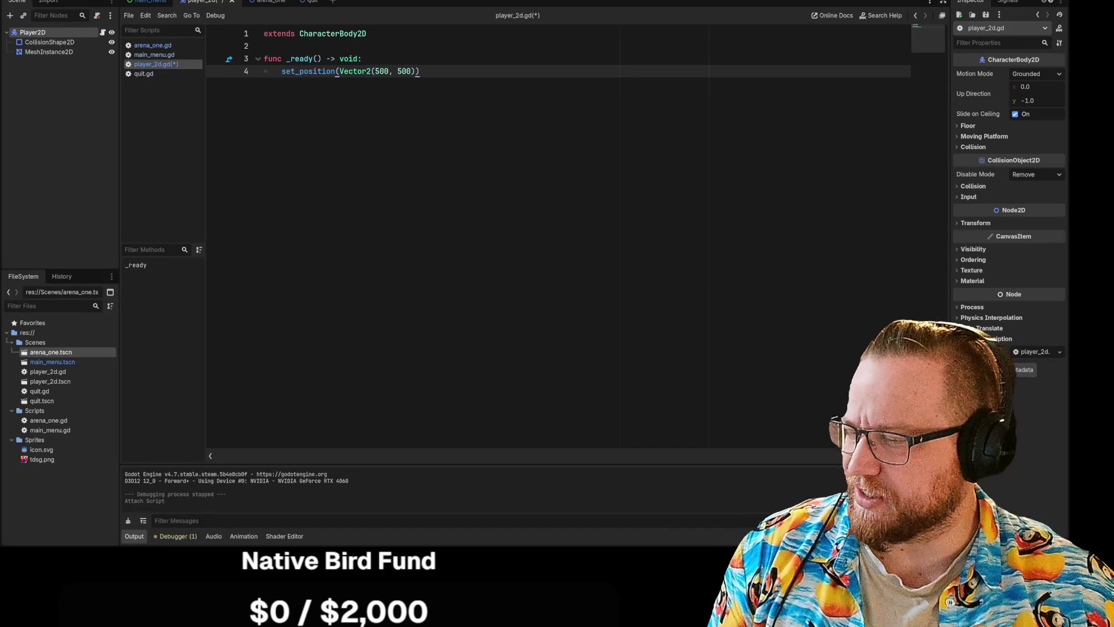
# Step: Switch away from the Godot editor with Alt+Tab
pyautogui.hotkey('alt', 'Tab')
pyautogui.hotkey('alt', 'Tab')
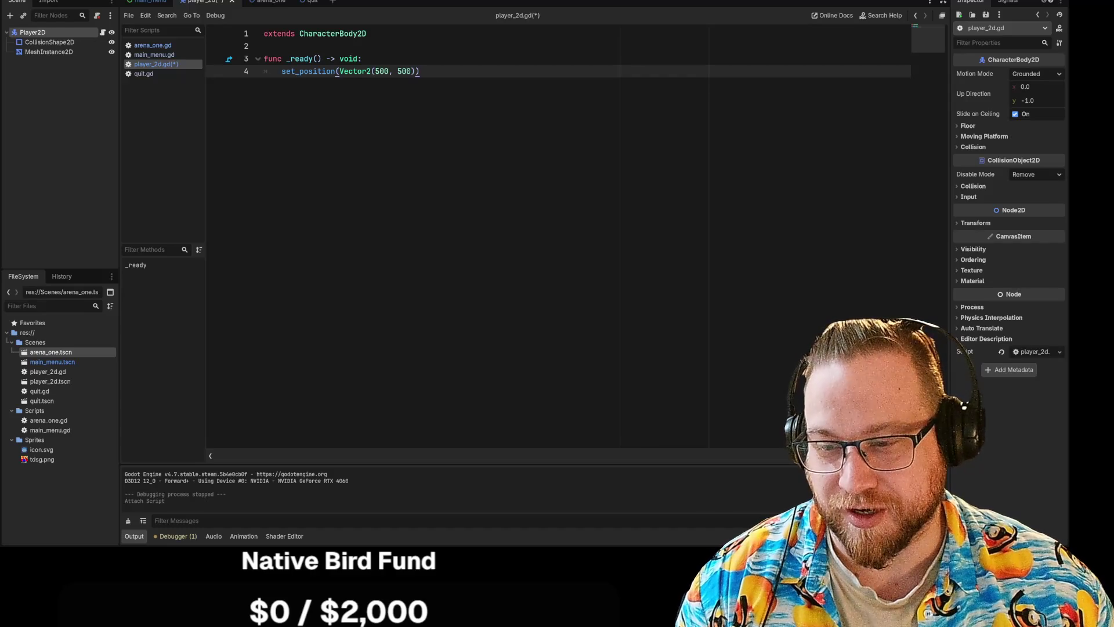
# Step: Run the project, enlarge the game window, play into a match, stop, and return to line 5
pyautogui.press('F5')
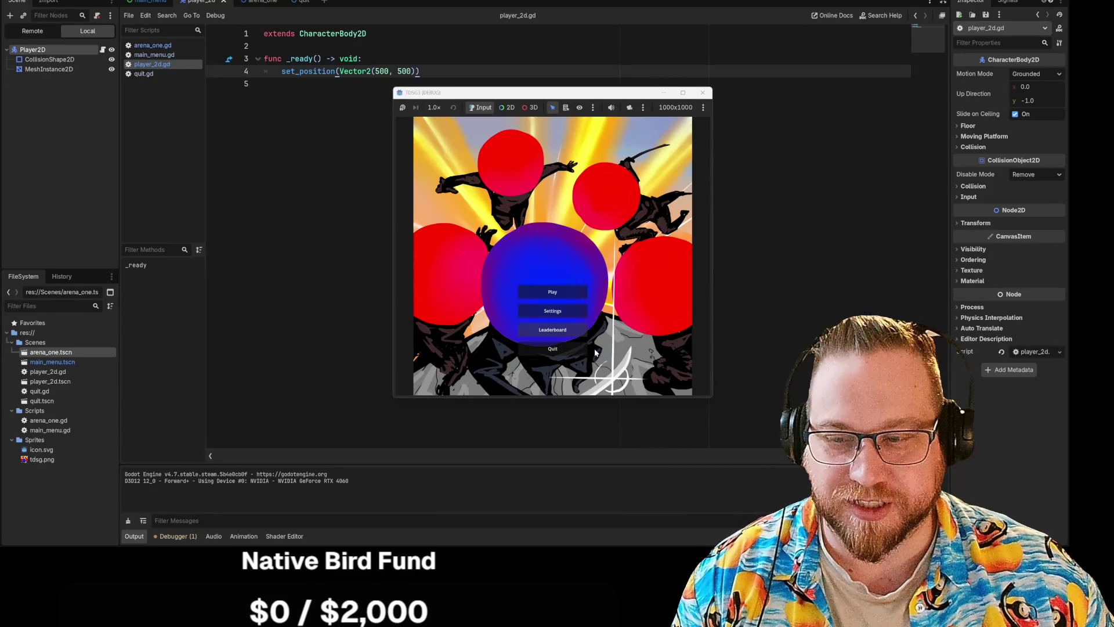
pyautogui.moveTo(712, 397)
pyautogui.mouseDown()
pyautogui.moveTo(738, 449)
pyautogui.moveTo(724, 458)
pyautogui.mouseUp()
pyautogui.click(725, 296)
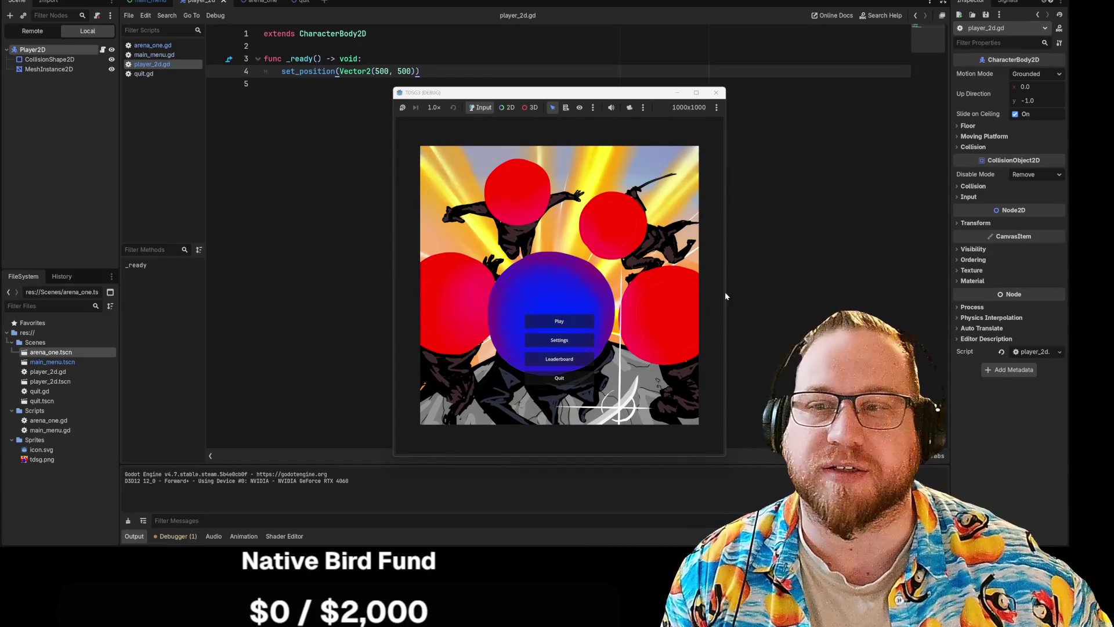
pyautogui.click(591, 320)
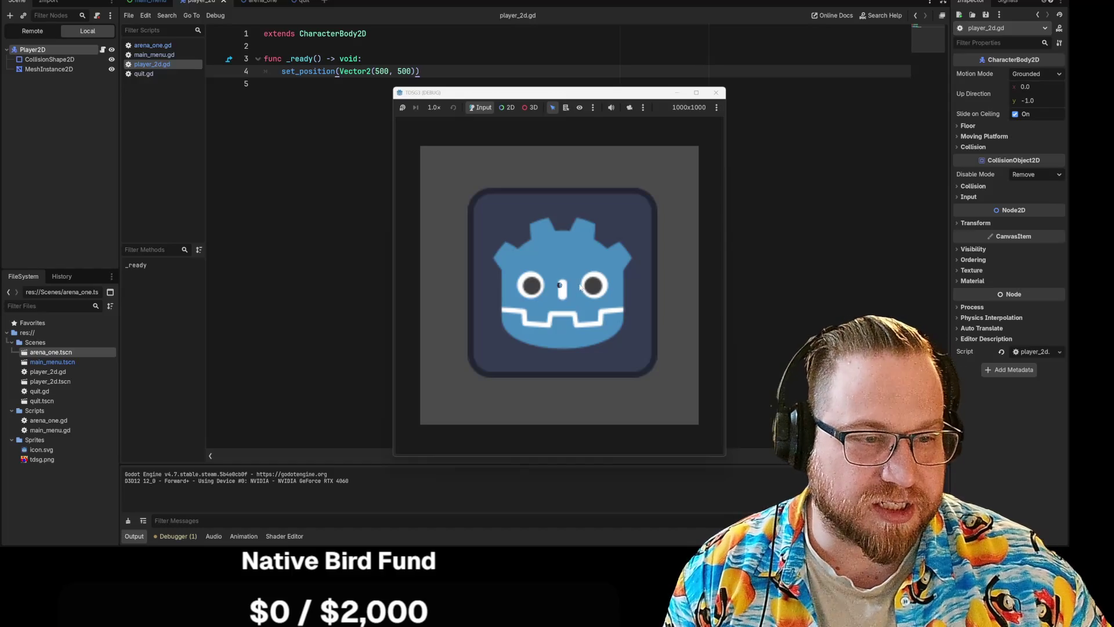
pyautogui.click(716, 92)
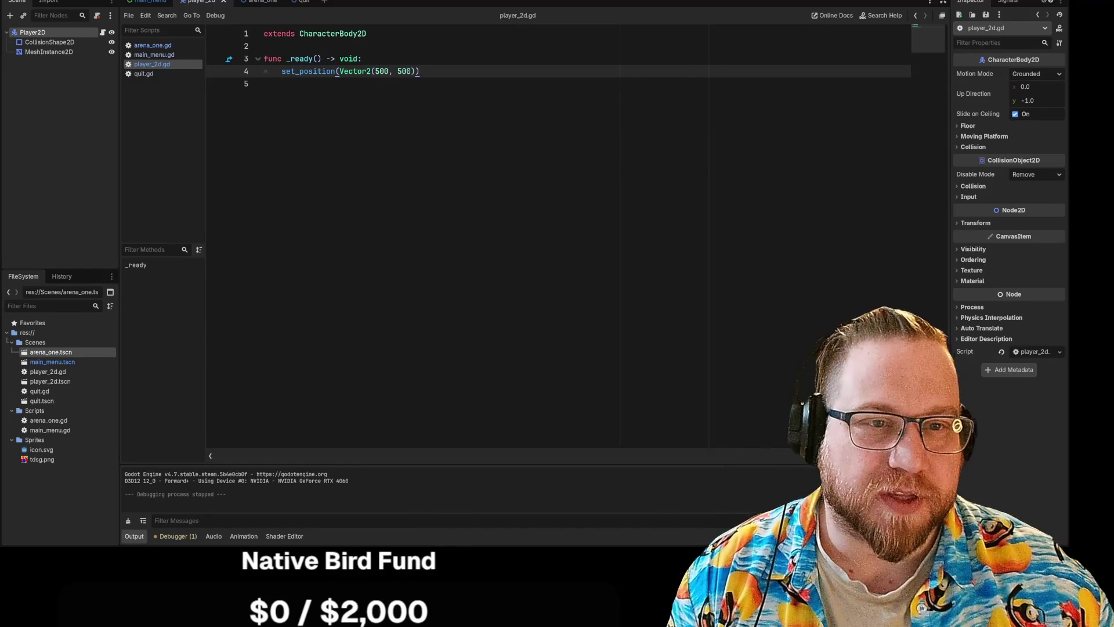
pyautogui.click(264, 84)
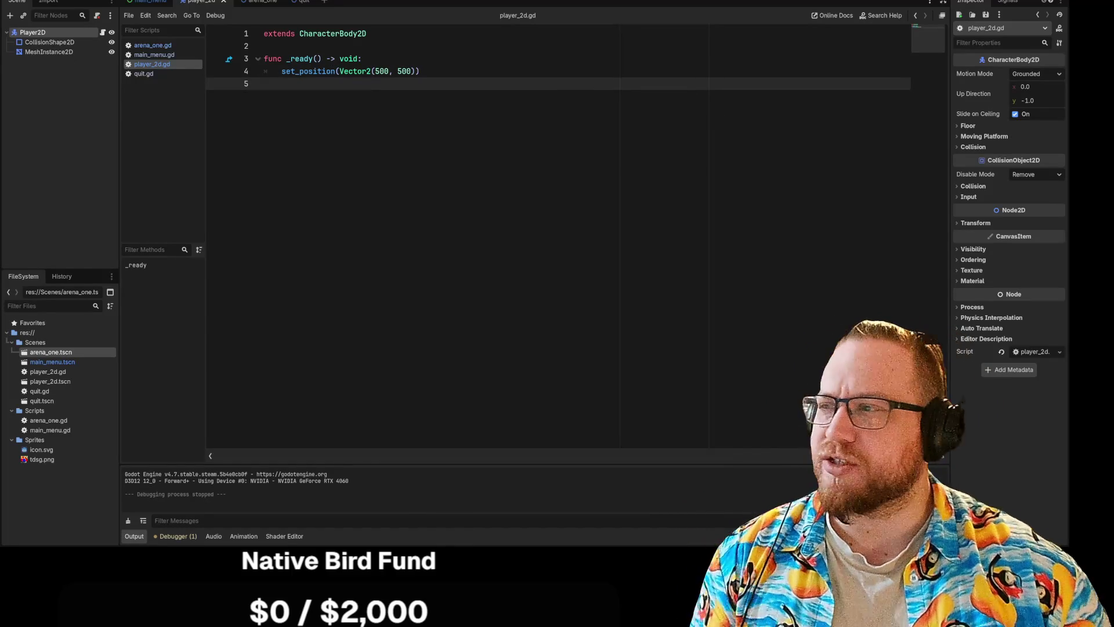